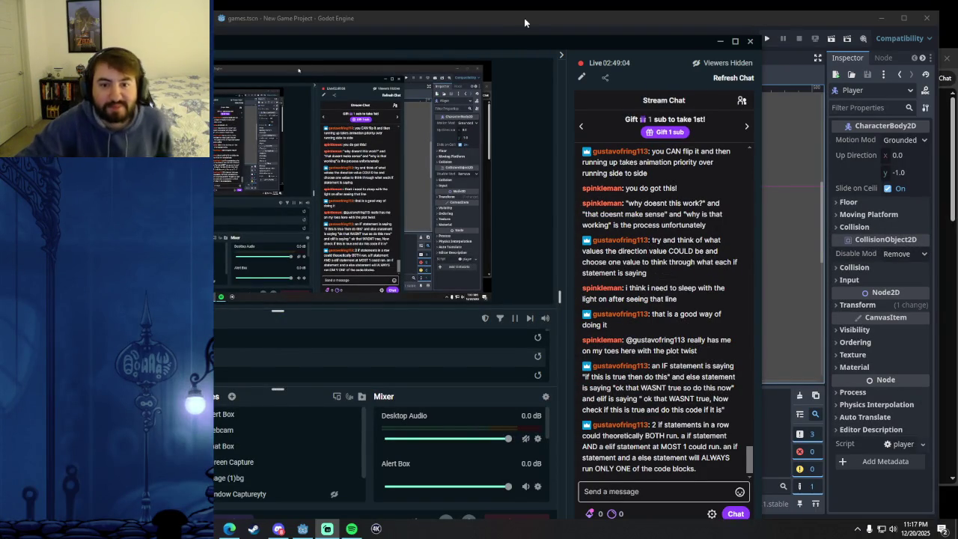
Move the OBS chat window aside, then bring up Edge and resume the Godot tutorial video.
mouse_move(530, 40)
left_mouse_down()
mouse_move(23, 22)
mouse_move(126, 22)
mouse_move(73, 23)
left_mouse_up()
left_click_drag(215, 33, 112, 33)
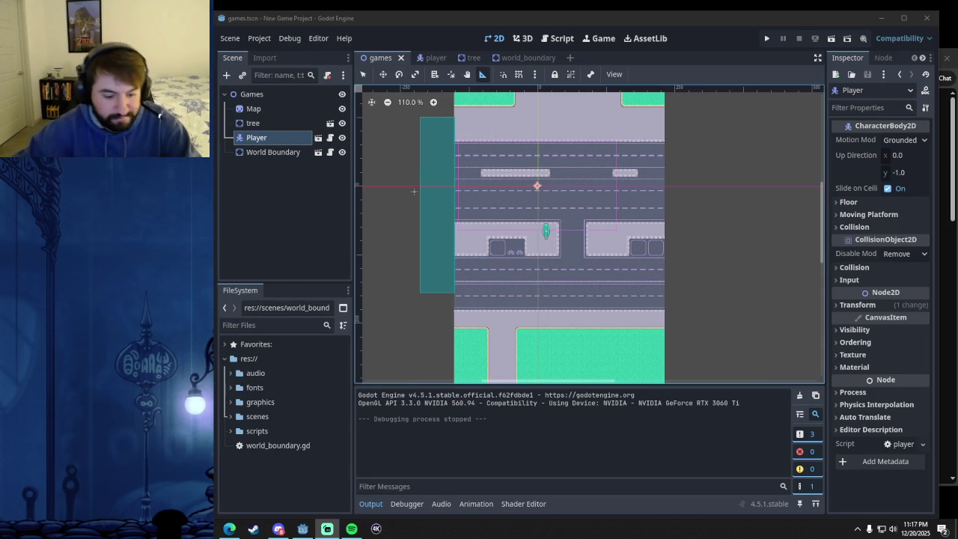
left_click(229, 529)
mouse_move(514, 27)
left_mouse_down()
mouse_move(484, 44)
mouse_move(487, 26)
left_mouse_up()
left_click(450, 263)
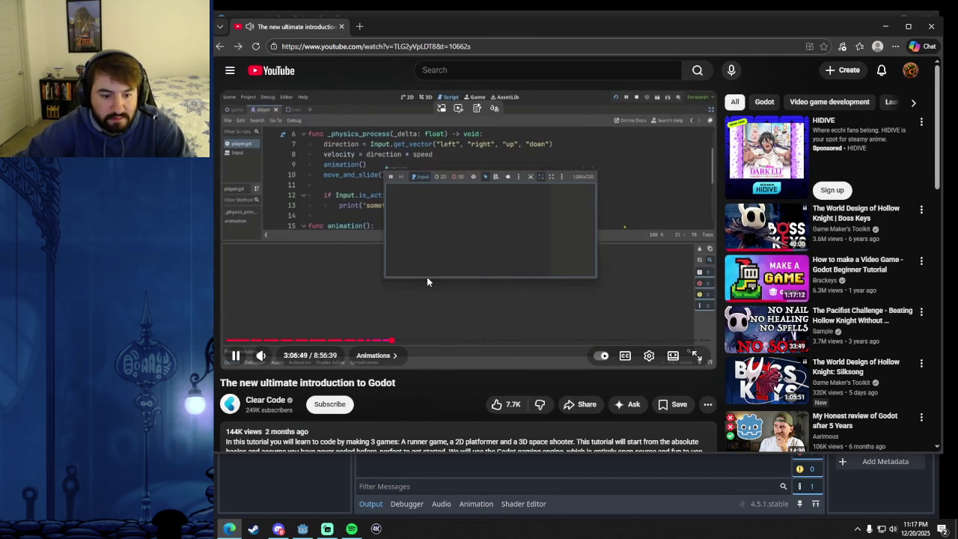
Skip the tutorial ahead to the Signals chapter, rewind 15 seconds, and keep it playing.
key("Right")
key("Right")
key("Right")
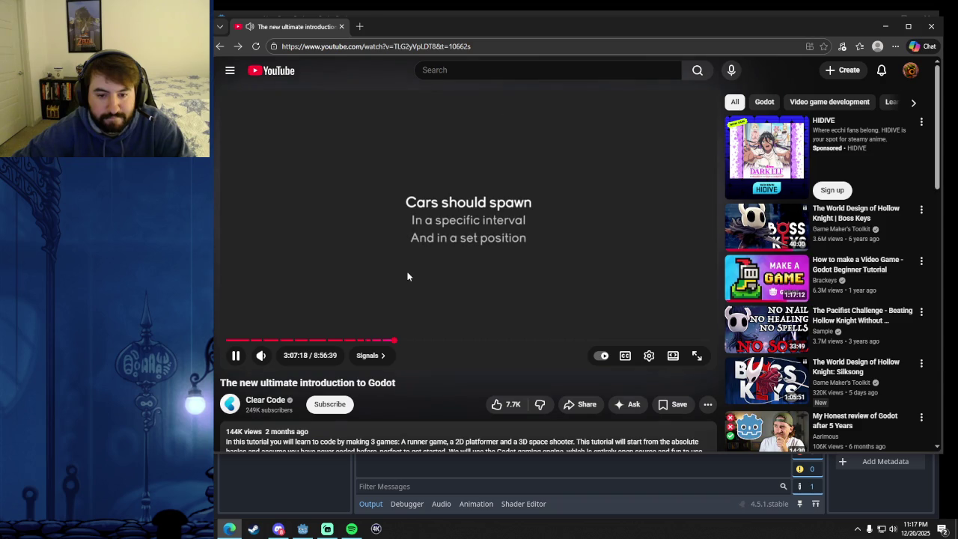
key("Left")
key("Left")
key("Left")
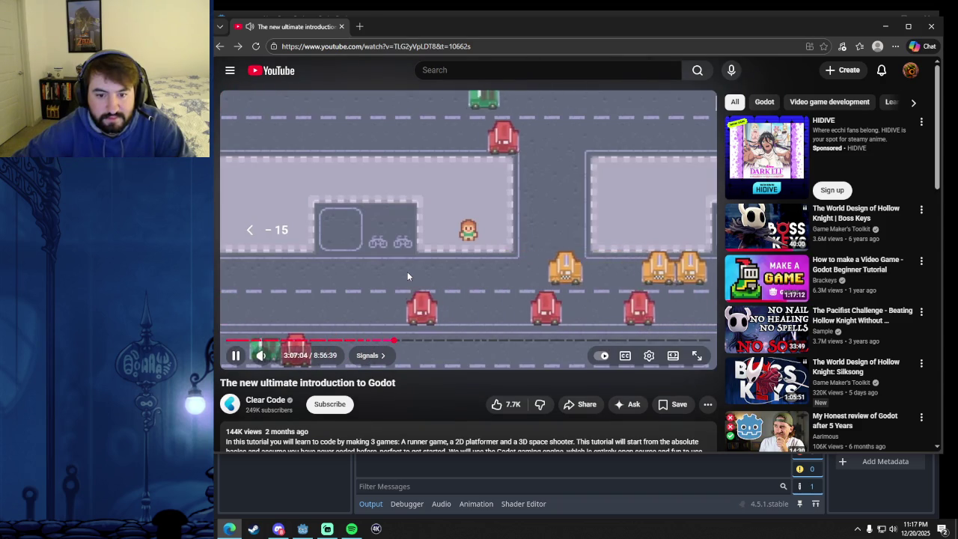
left_click(417, 273)
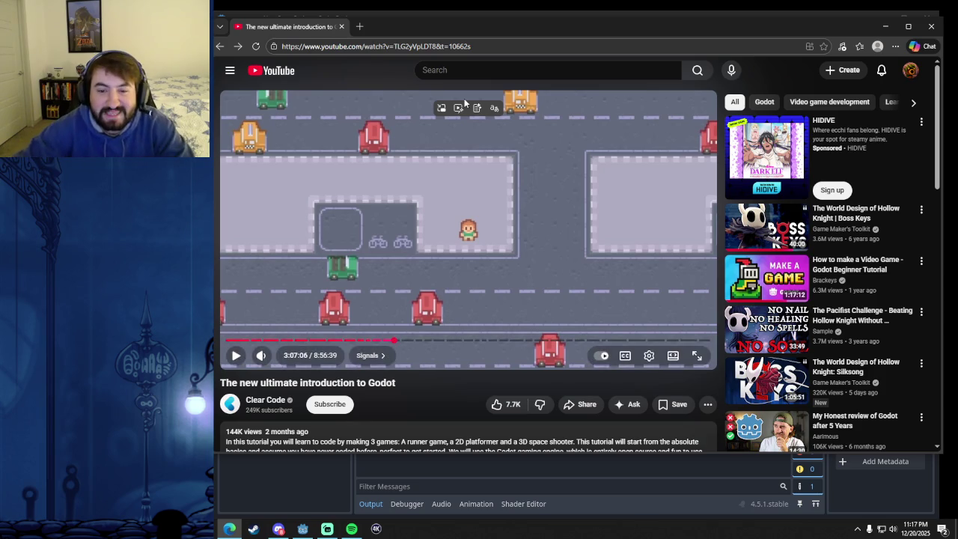
left_click(494, 216)
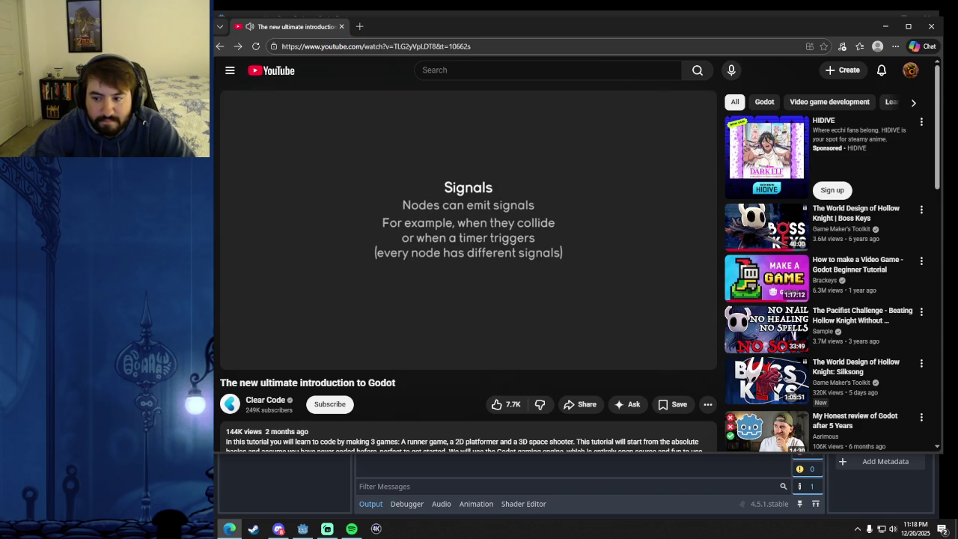
left_click(562, 239)
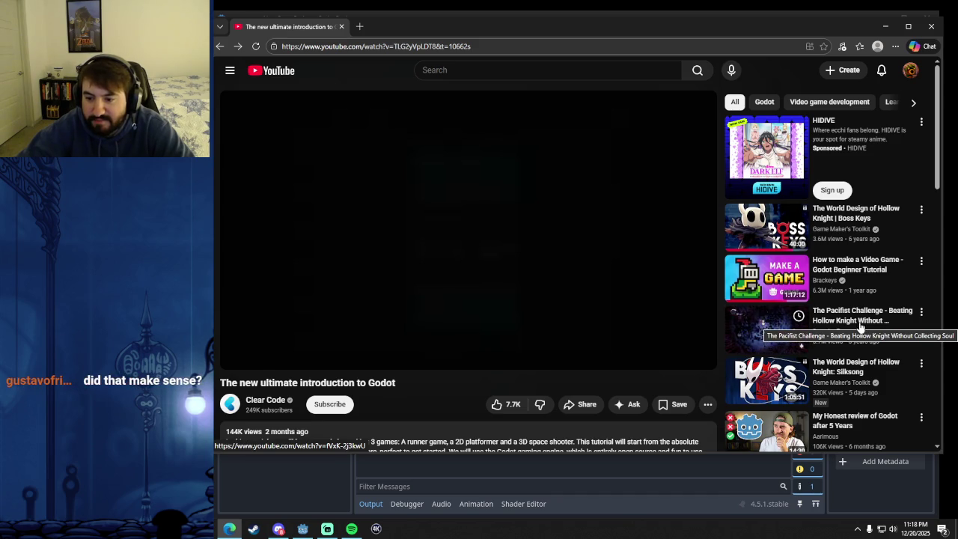
mouse_move(537, 293)
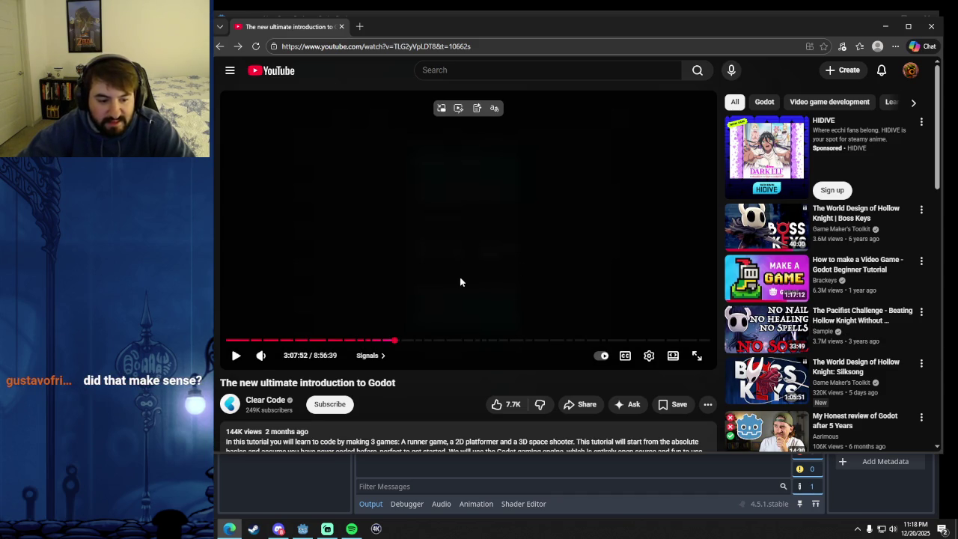
left_click(479, 245)
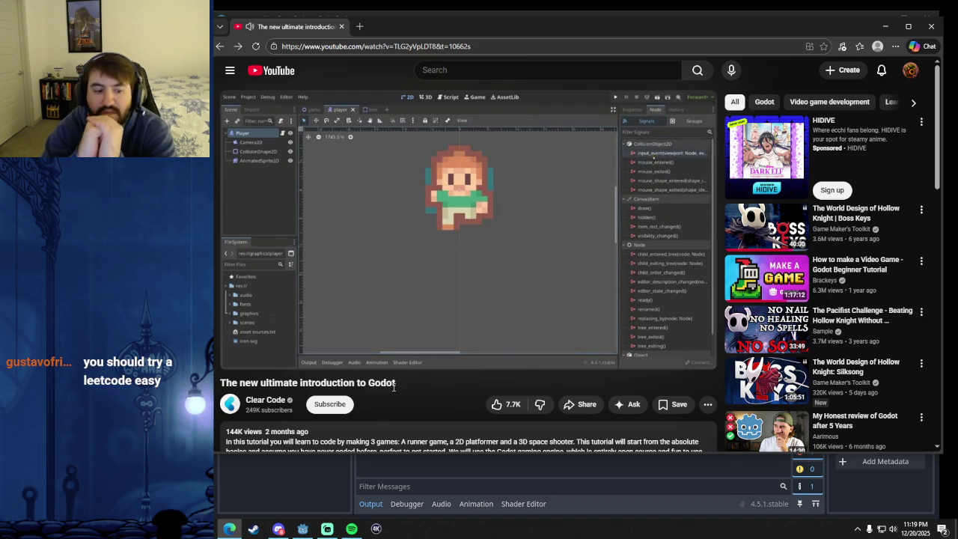
Watch the tutorial's Timer setup through the one_shot explanation, pause, and return to Godot's games.tscn.
left_click(434, 326)
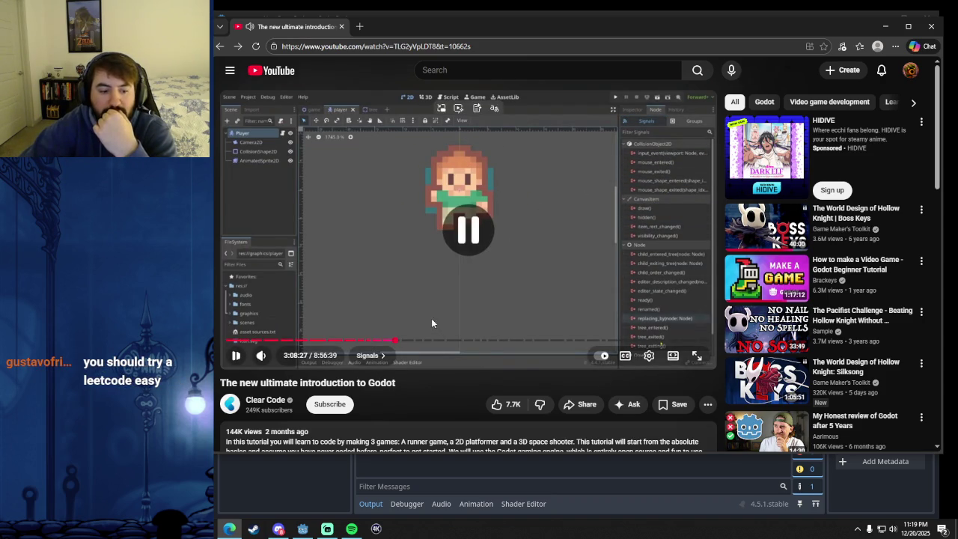
left_click(463, 273)
double_click(382, 383)
left_click(385, 397)
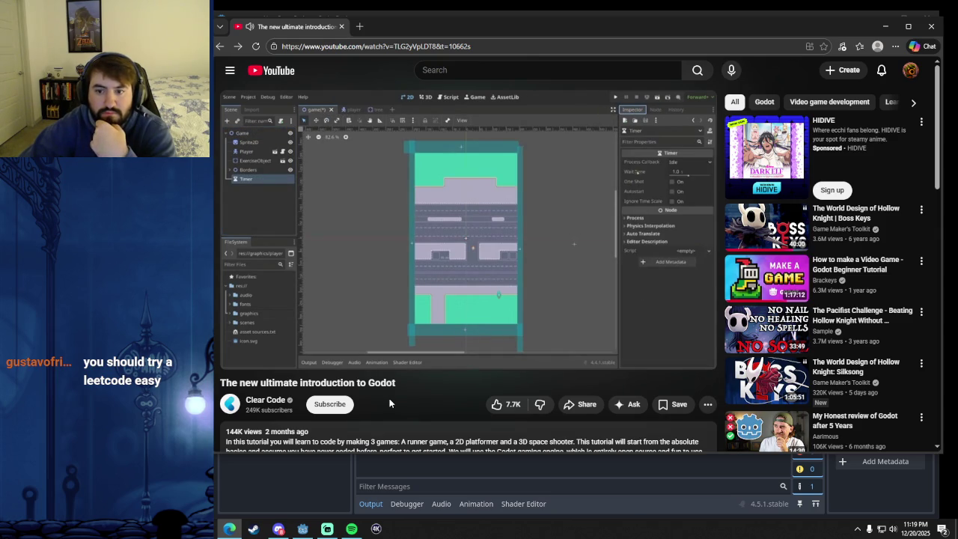
left_click(441, 262)
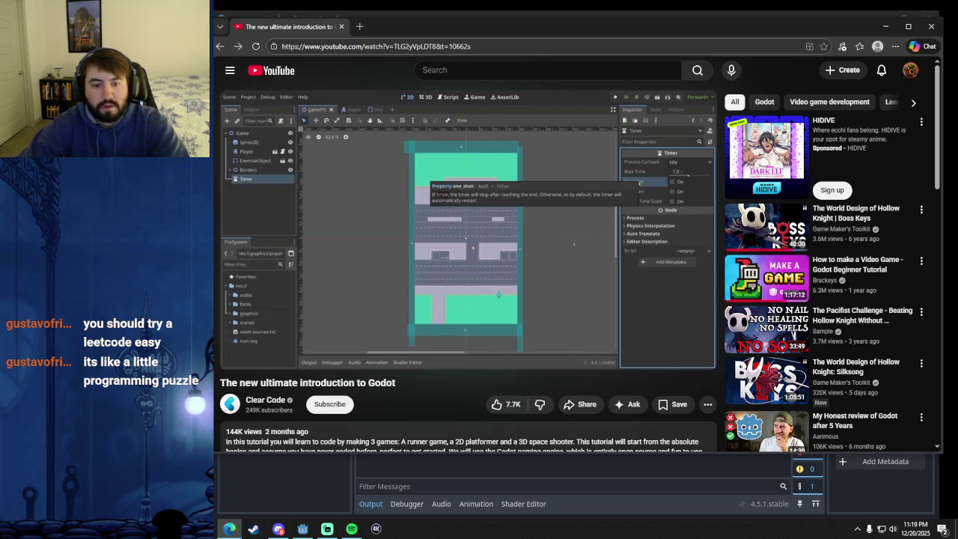
left_click(457, 251)
left_click(458, 251)
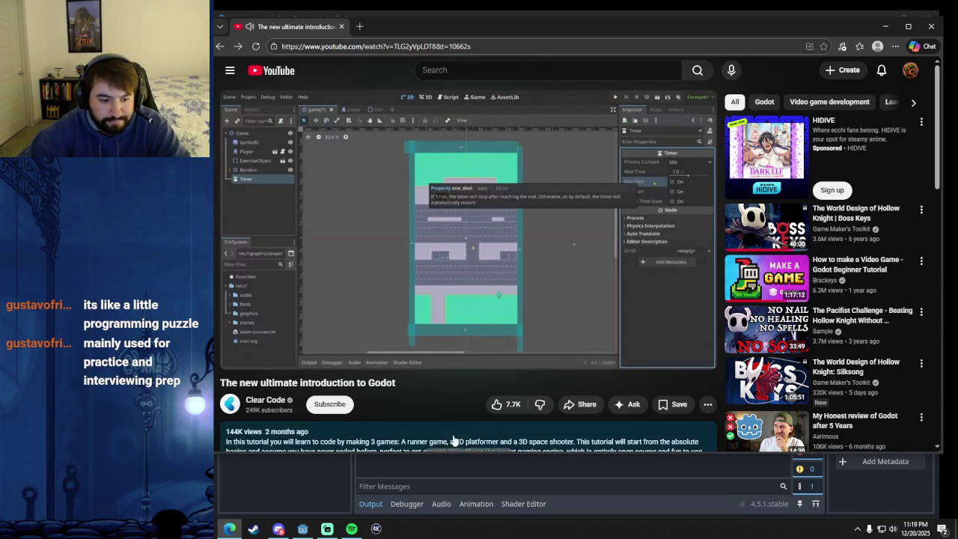
mouse_move(502, 25)
left_mouse_down()
mouse_move(570, 227)
mouse_move(514, 100)
left_mouse_up()
left_click(485, 27)
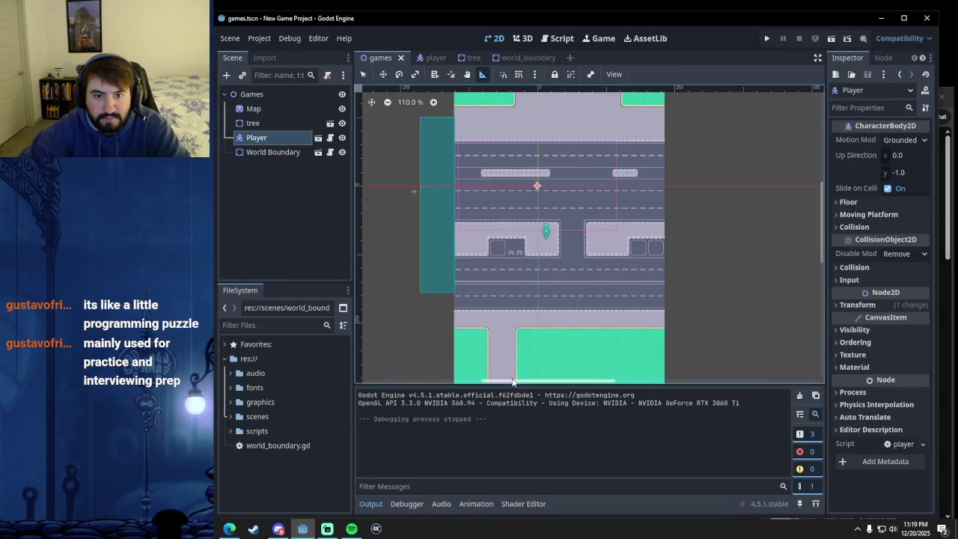
Bring the tutorial back up and play it until _on_timer_timeout prints 'timer has triggered'.
left_click(232, 530)
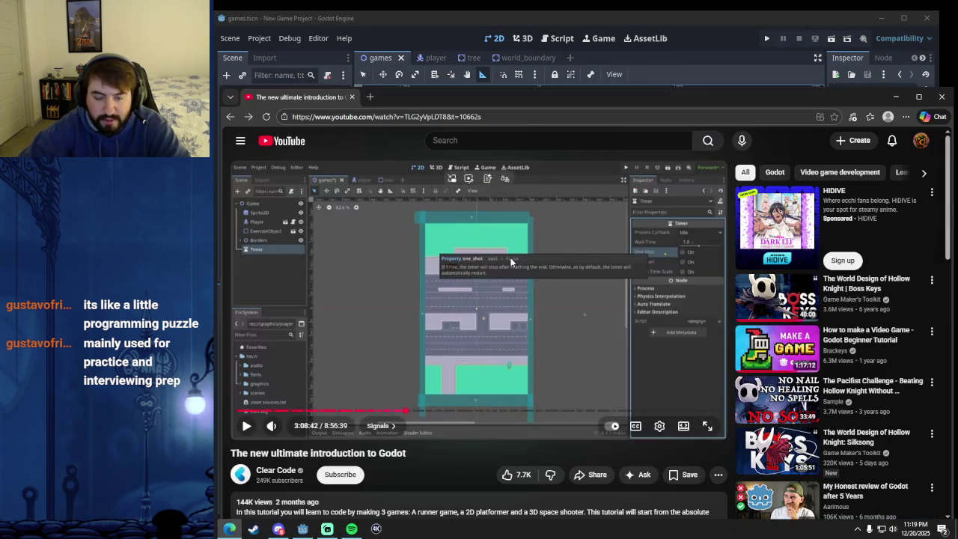
mouse_move(509, 100)
left_mouse_down()
mouse_move(533, 57)
mouse_move(506, 41)
left_mouse_up()
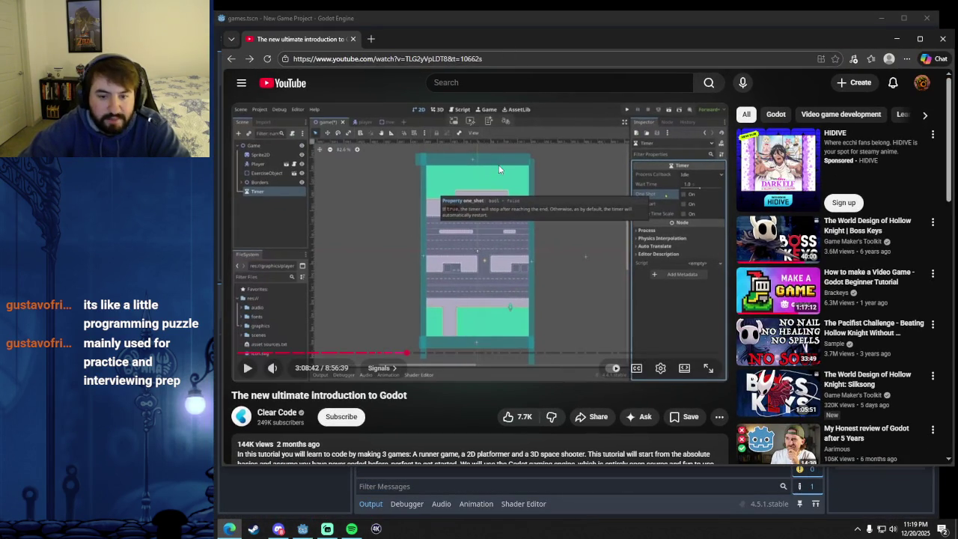
left_click(476, 241)
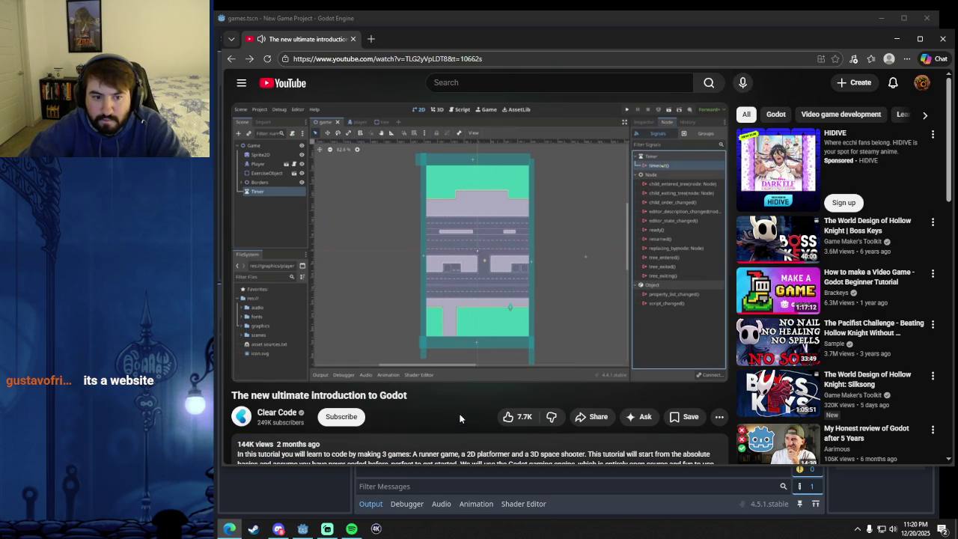
left_click(465, 266)
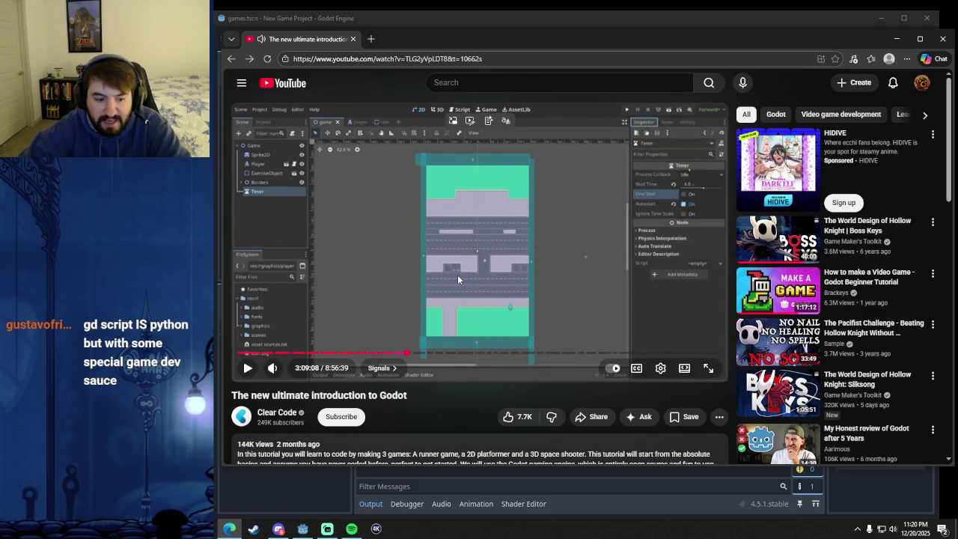
left_click(457, 277)
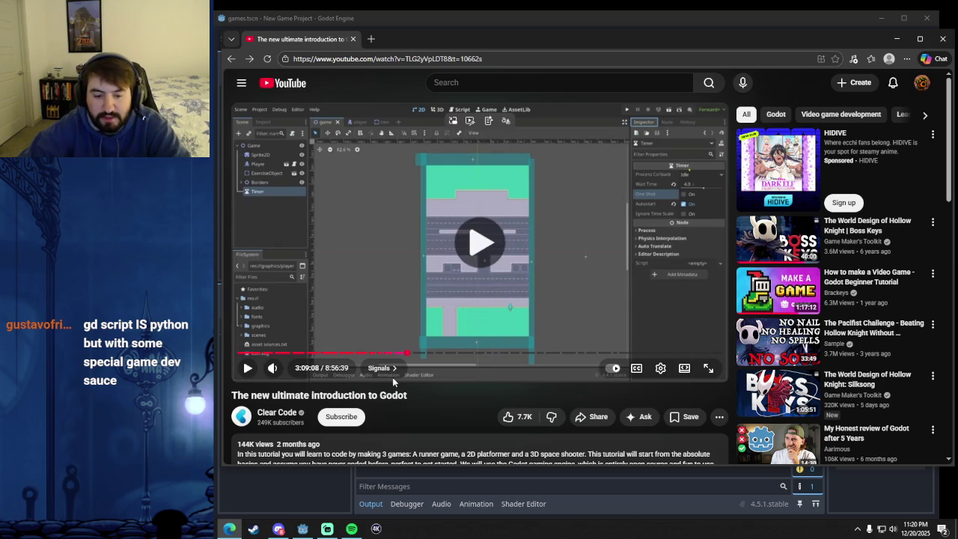
double_click(399, 400)
left_click(399, 402)
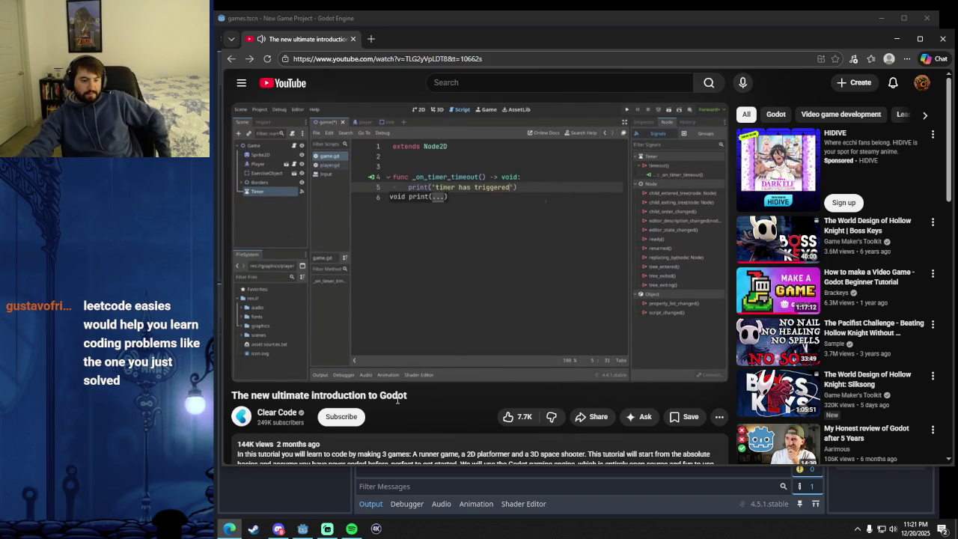
Pause on the Area2D exercise prompt, rewind 15 seconds to rehear it, and let it play on.
left_click(523, 269)
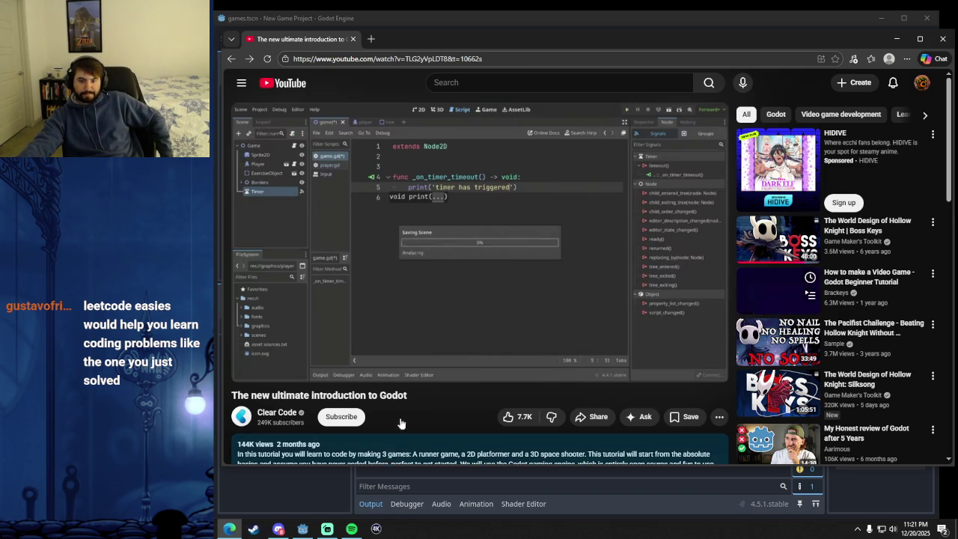
left_click(447, 251)
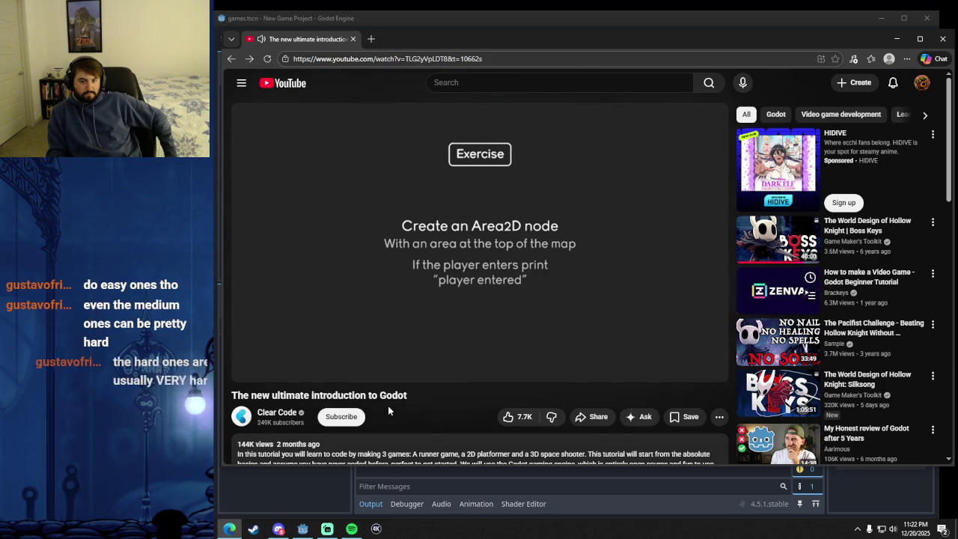
left_click(533, 226)
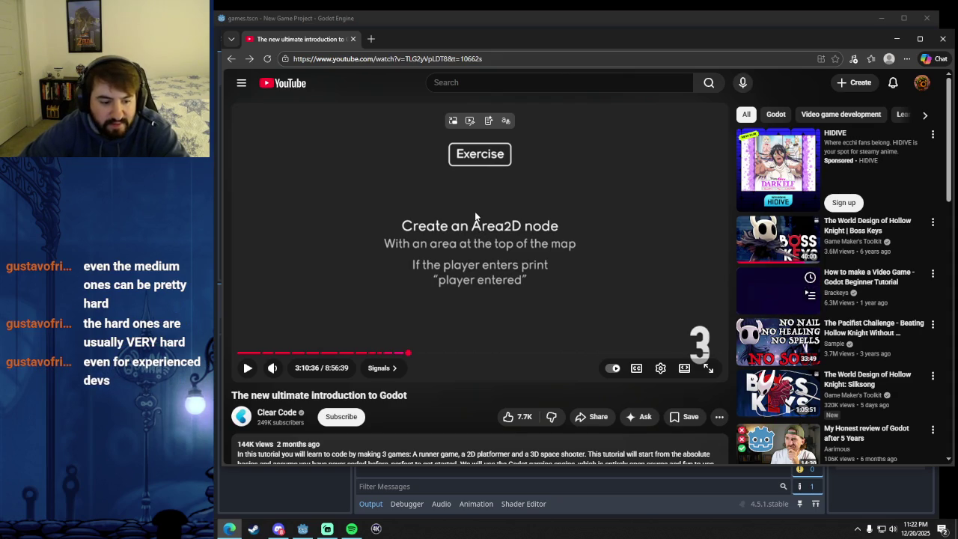
key("Left")
key("Left")
key("Left")
key("Left")
key("Left")
key("Left")
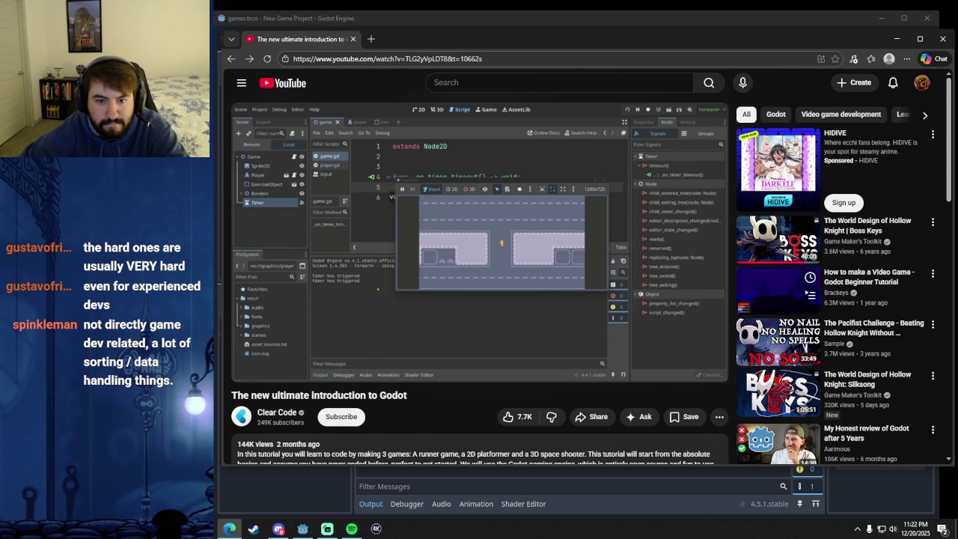
mouse_move(471, 39)
left_mouse_down()
mouse_move(471, 225)
mouse_move(458, 39)
mouse_move(462, 51)
left_mouse_up()
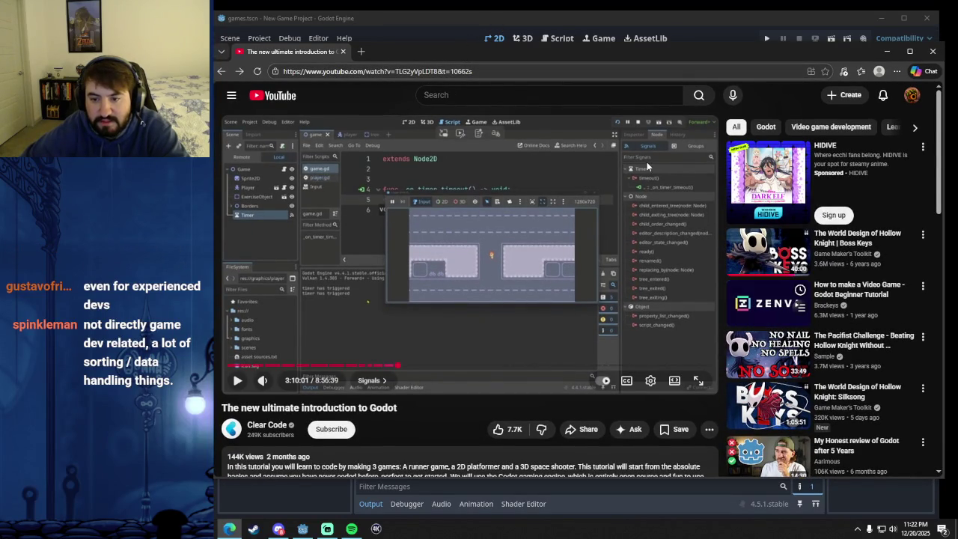
Zoom in and out on the map in Godot's 2D viewport.
left_click(598, 17)
scroll(520, 230, "up", 2)
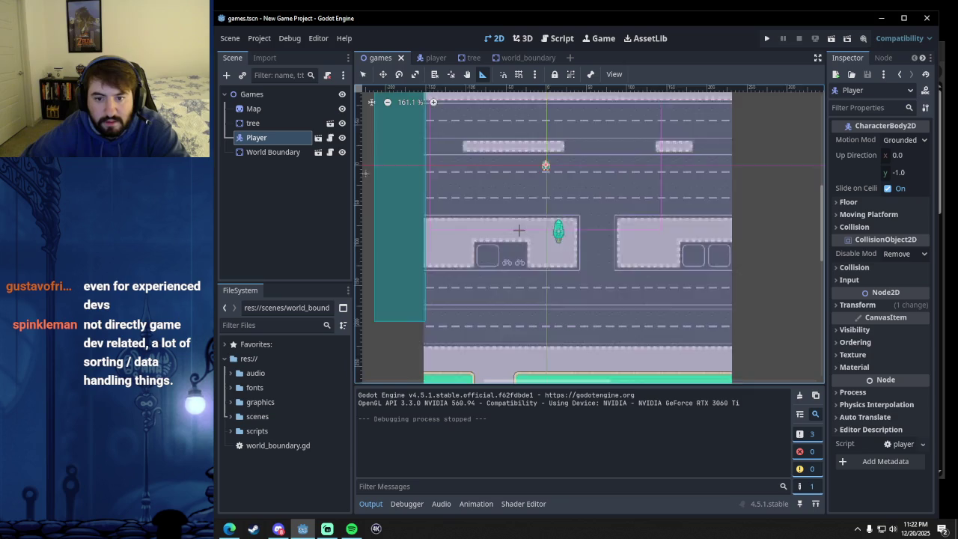
scroll(519, 230, "down", 6)
scroll(519, 229, "up", 2)
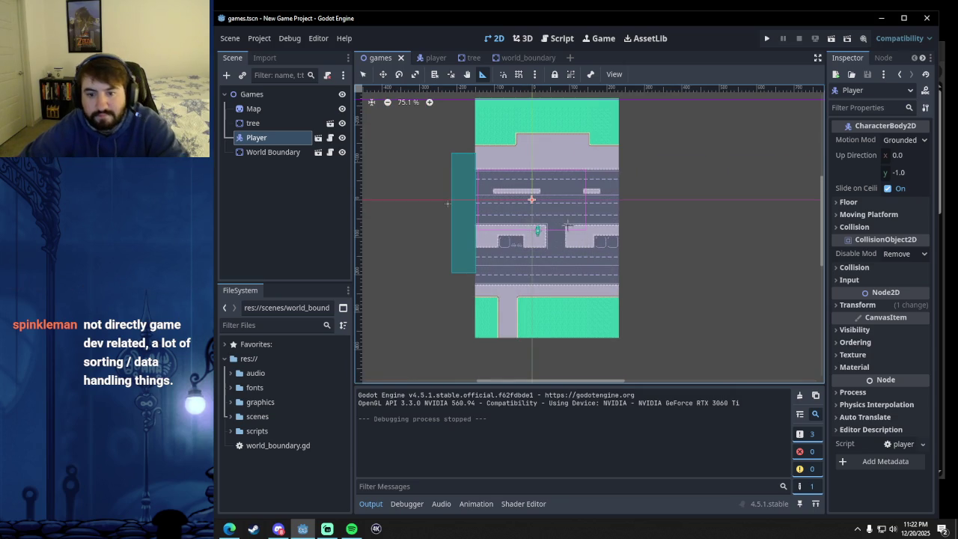
scroll(584, 235, "up", 1)
scroll(666, 265, "down", 2)
scroll(666, 266, "up", 4)
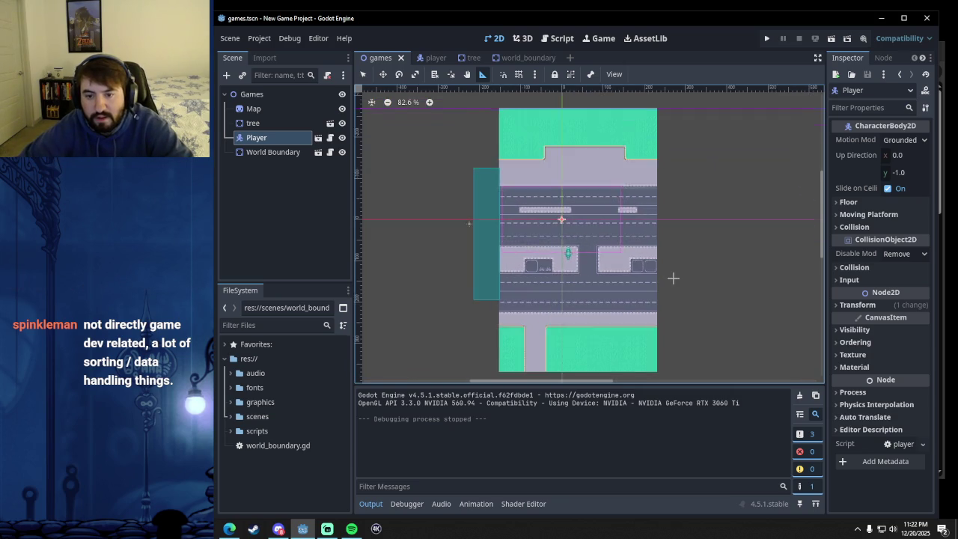
scroll(662, 225, "down", 2)
scroll(638, 247, "up", 3)
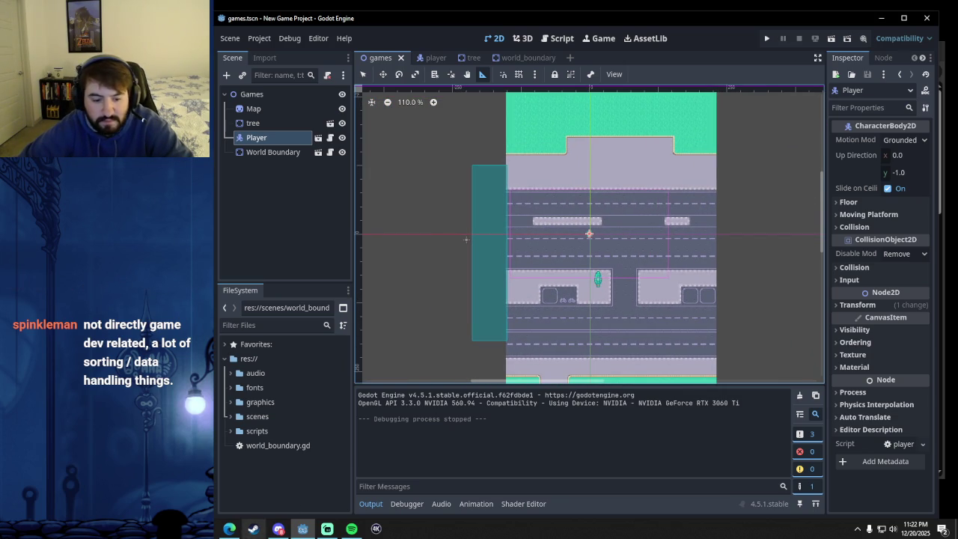
Skip the tutorial ahead to its Area2D 'player entered' exercise prompt, then return to the editor.
left_click(229, 528)
left_click(403, 262)
key("Right")
key("Right")
key("Right")
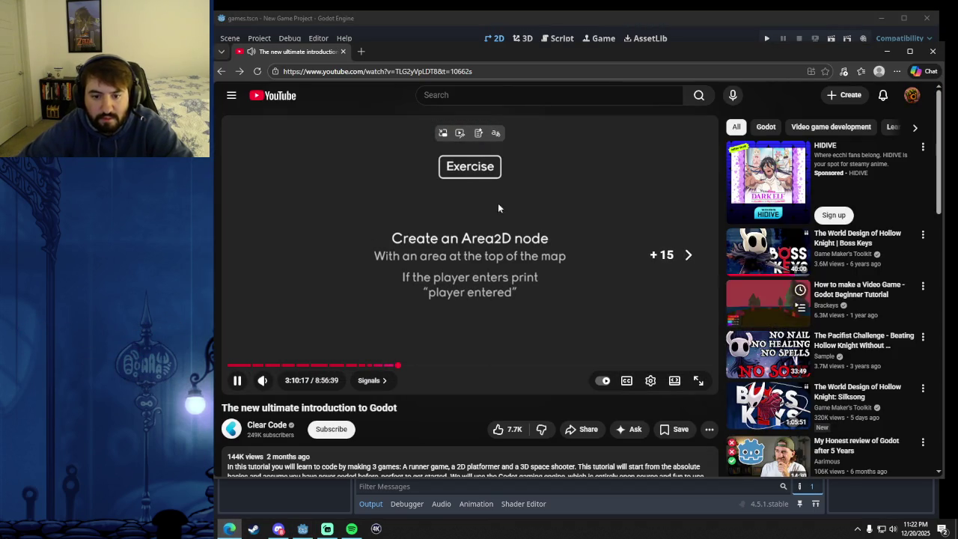
key("space")
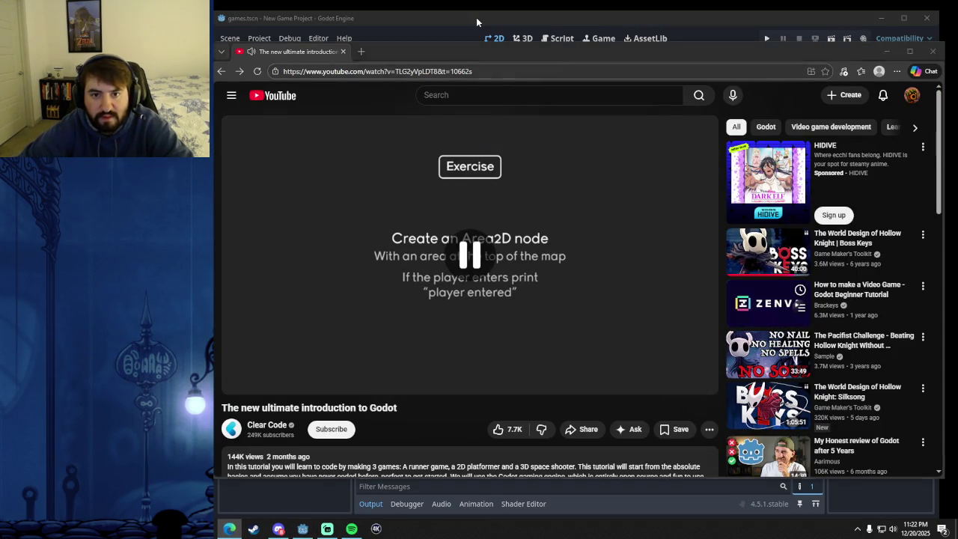
left_click(476, 17)
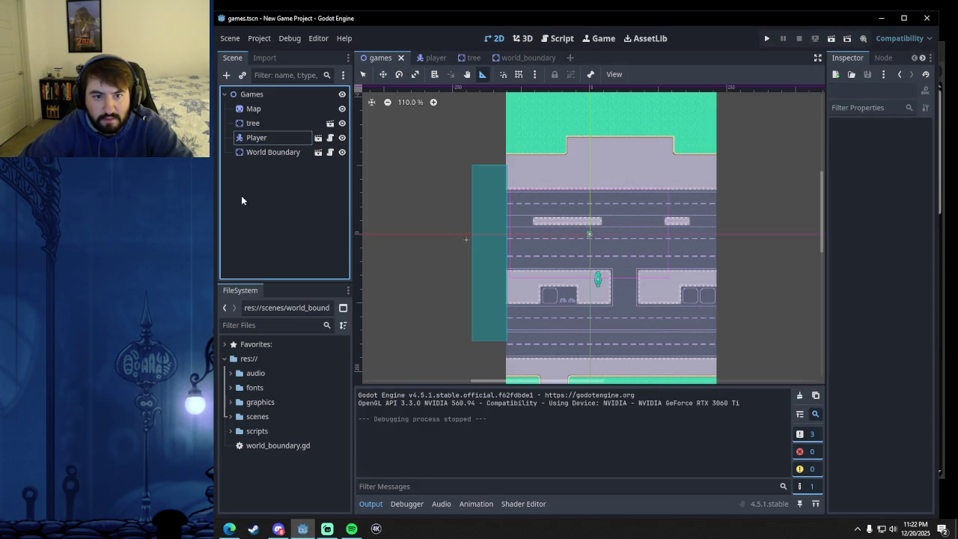
Add an Area2D node to the games scene by searching 'area', then view its Signals.
left_click(227, 75)
type("area")
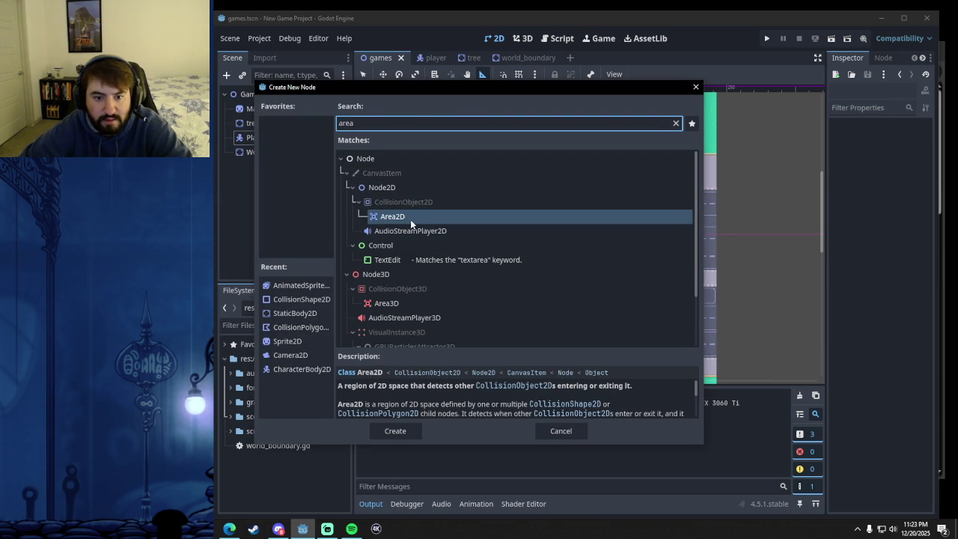
left_click(401, 220)
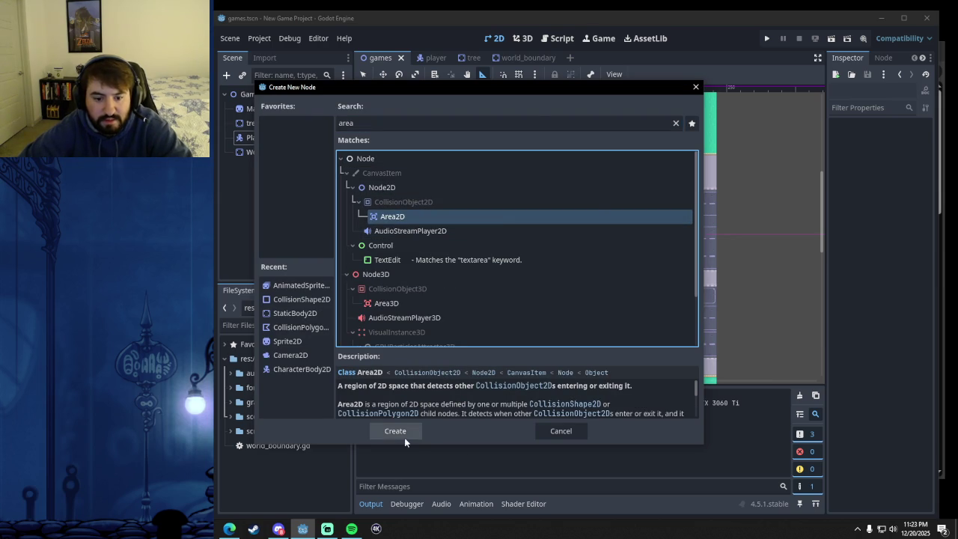
left_click(402, 437)
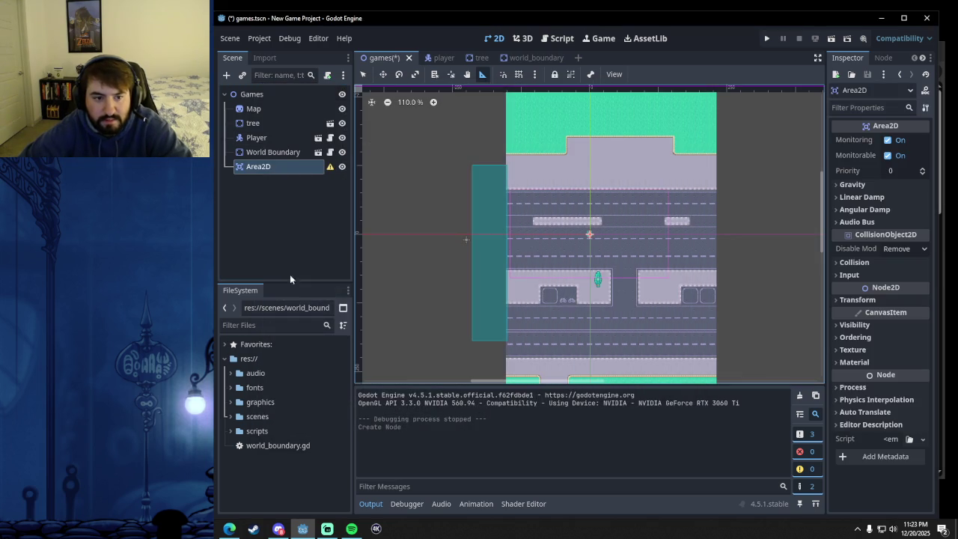
left_click(887, 60)
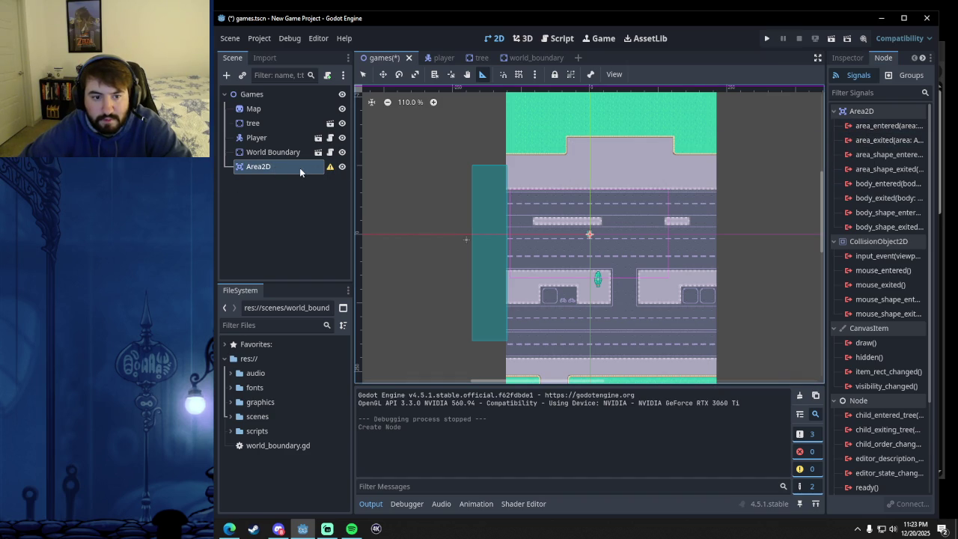
Create and attach the script area_2d.gd in res://scripts to the Area2D.
left_click(328, 75)
left_click(586, 251)
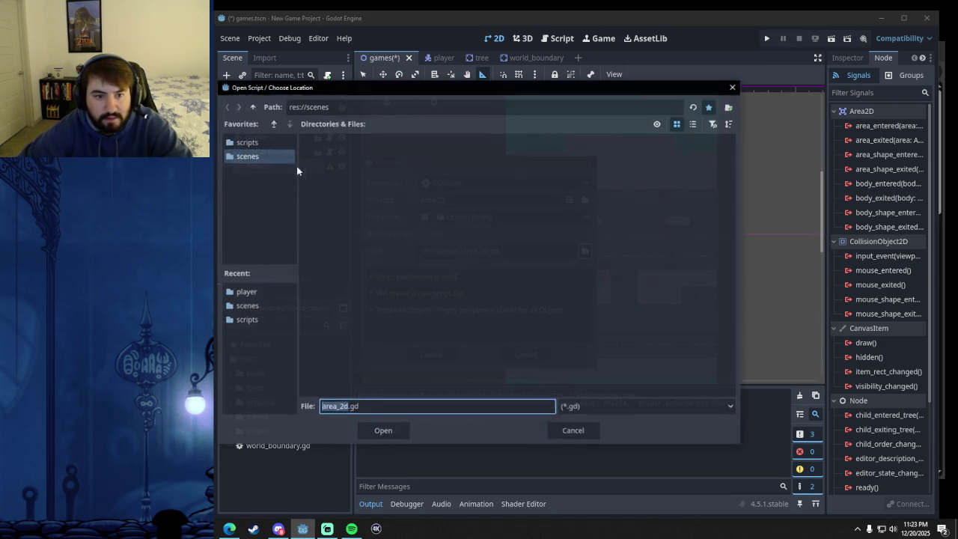
left_click(248, 142)
left_click(374, 432)
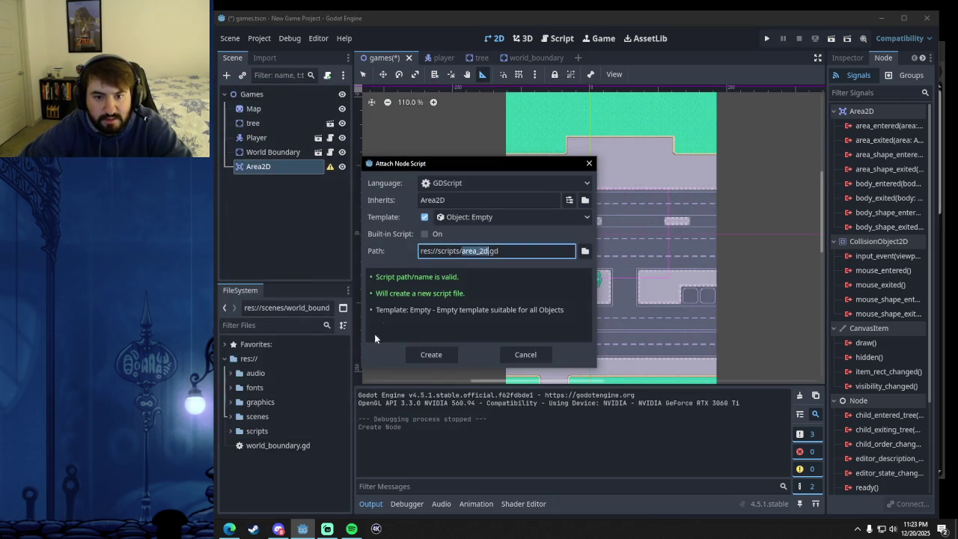
left_click(433, 355)
left_click(486, 110)
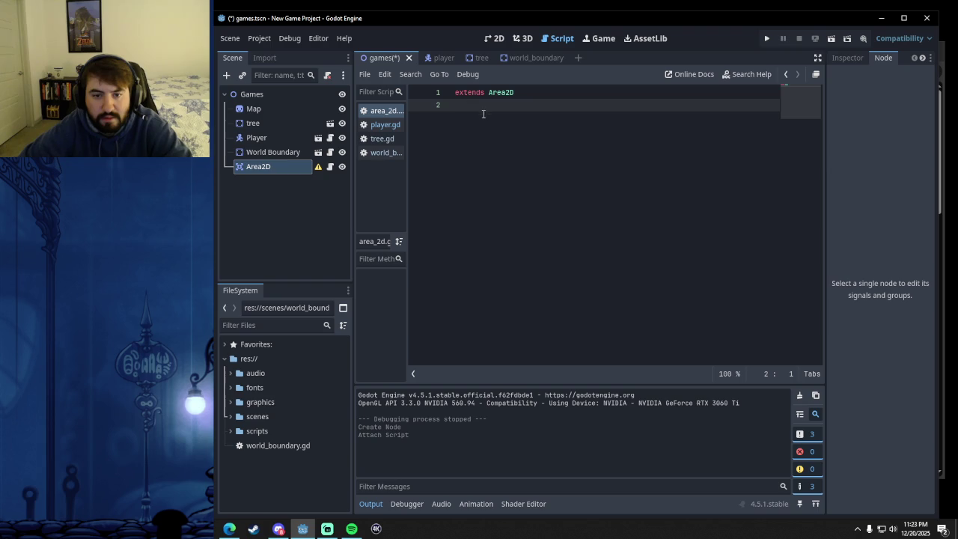
Switch between the Area2D's Inspector and Node tabs, briefly checking the player script.
left_click(849, 57)
left_click(874, 59)
left_click(853, 57)
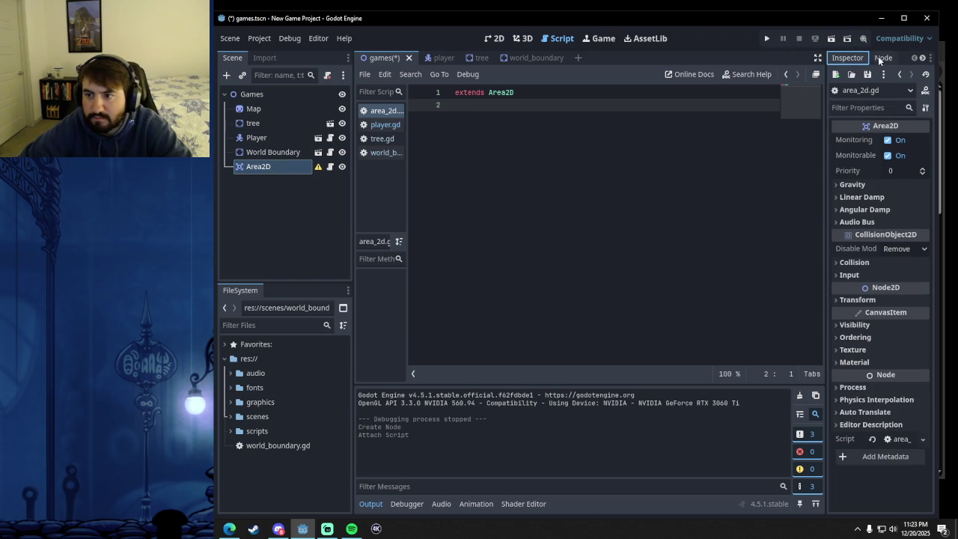
left_click(882, 59)
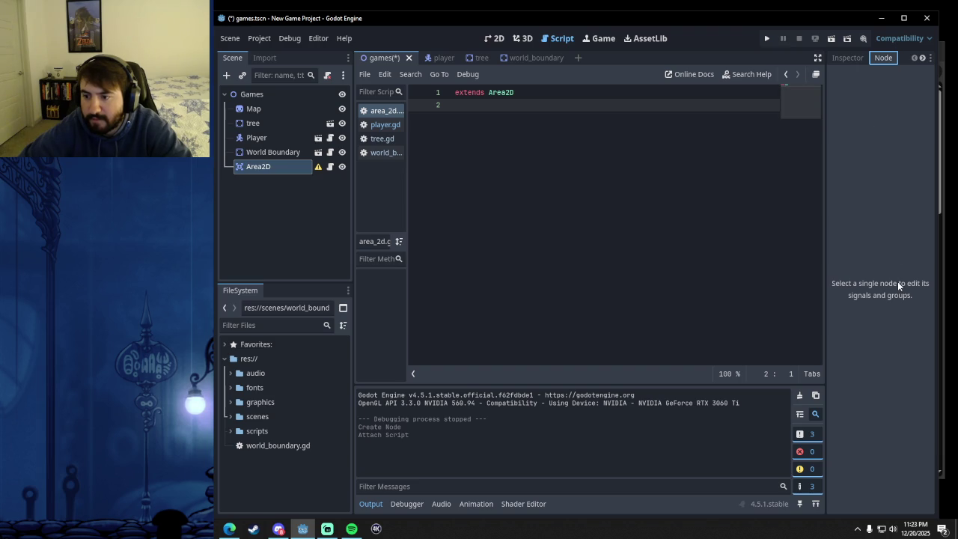
left_click(503, 92)
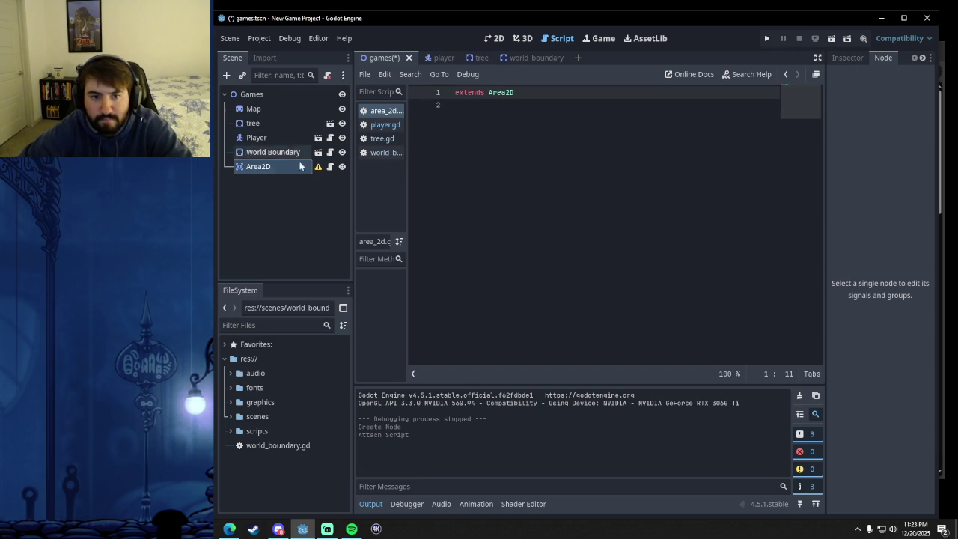
left_click(385, 125)
left_click(382, 110)
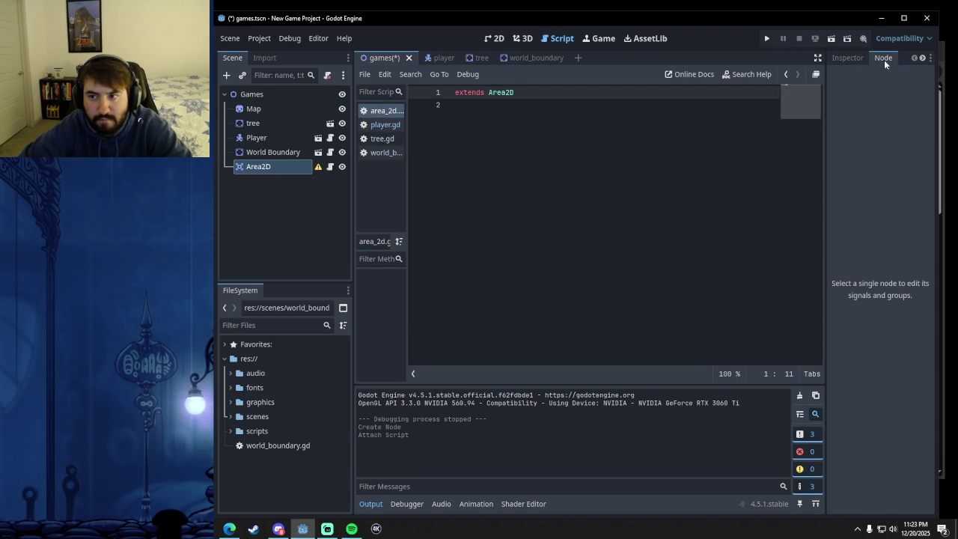
left_click(854, 57)
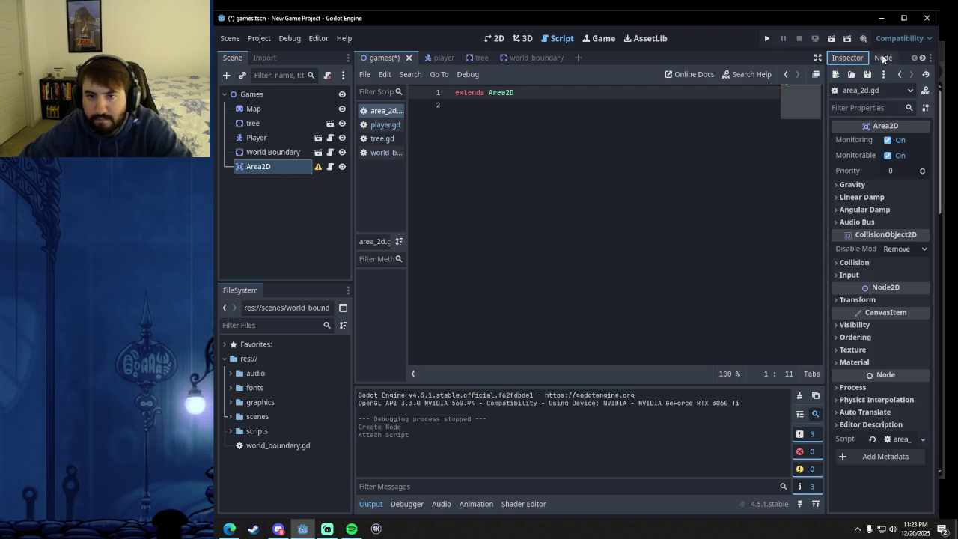
Show the Area2D's signal list, including body_entered, beside the open area_2d.gd script.
left_click(885, 58)
left_click(494, 39)
left_click(849, 60)
left_click(883, 57)
left_click(848, 58)
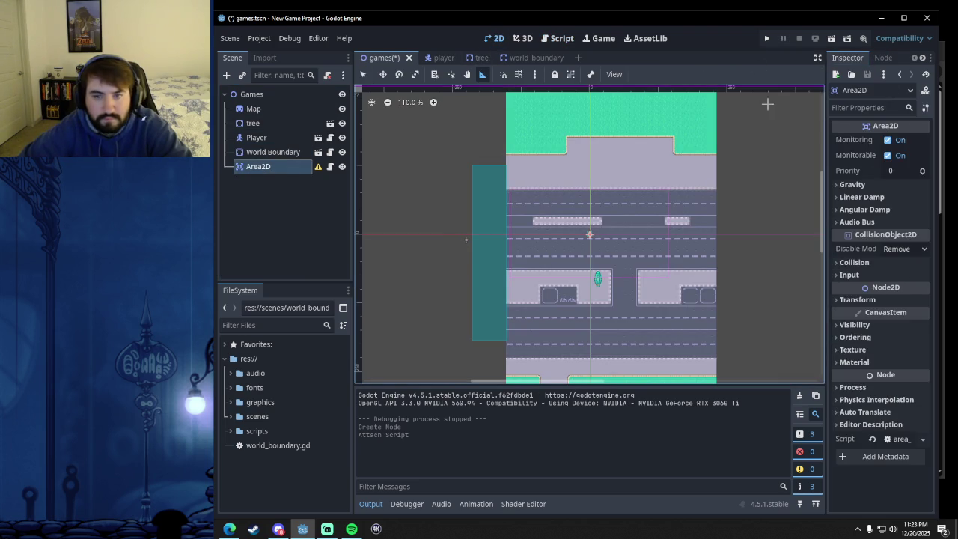
left_click(879, 58)
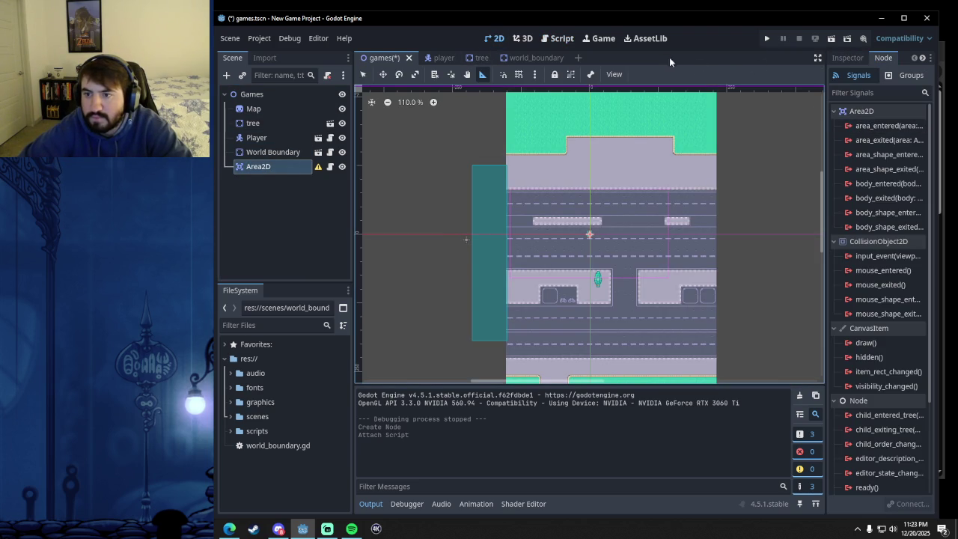
left_click(559, 40)
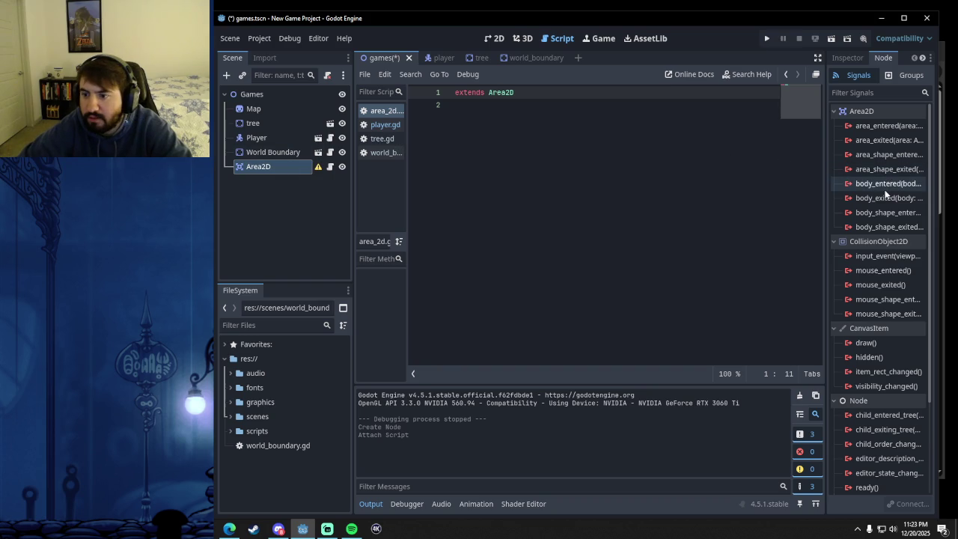
mouse_move(888, 193)
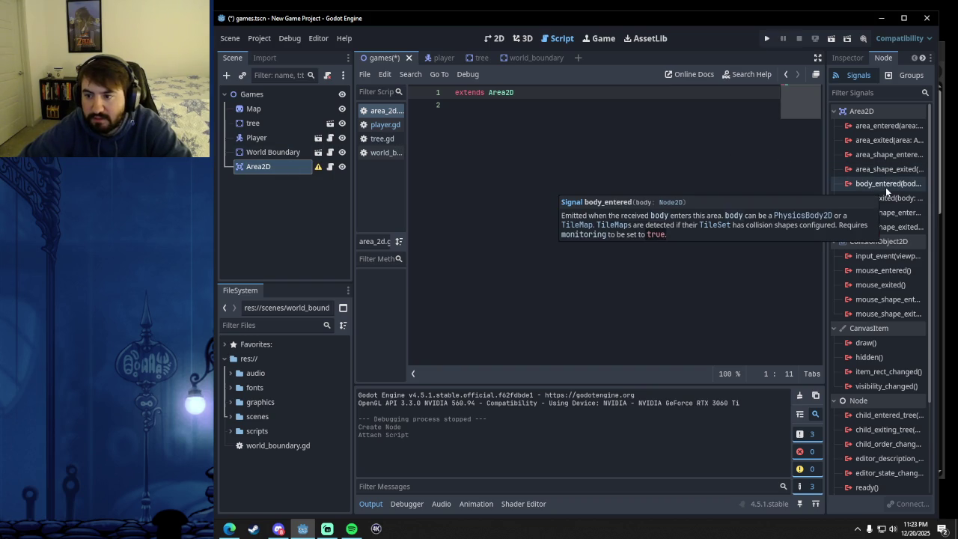
Add a _process function below the extends line and begin an if statement.
left_click(474, 108)
key("Return")
type("func _")
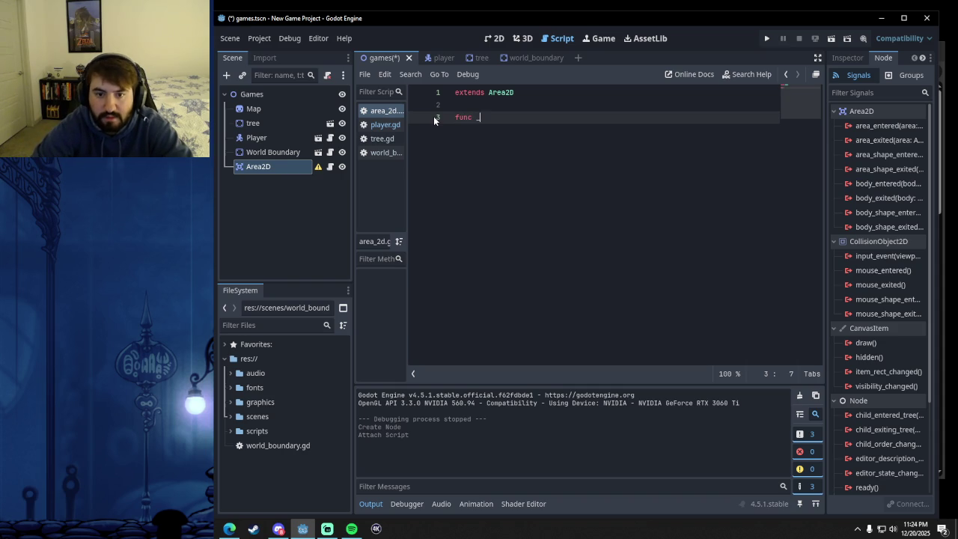
type("process")
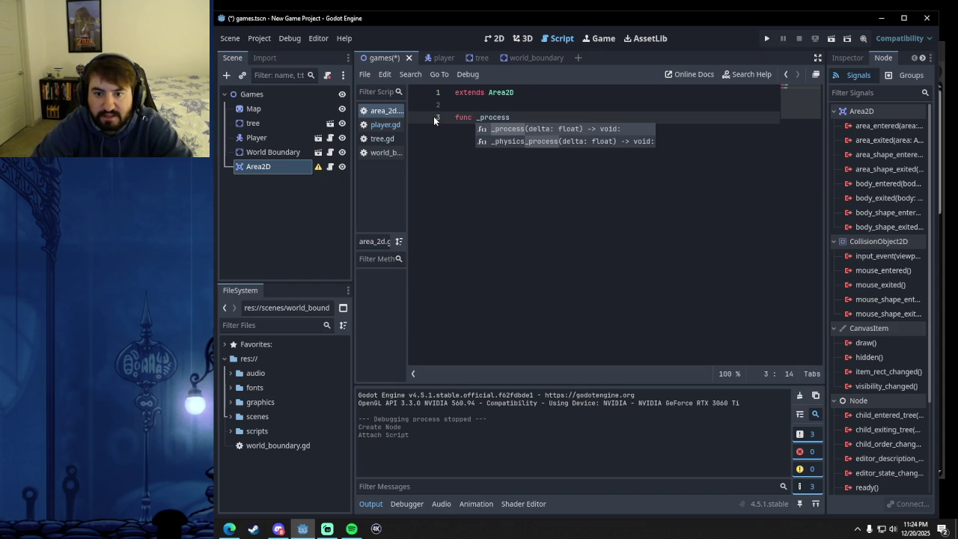
key("Return")
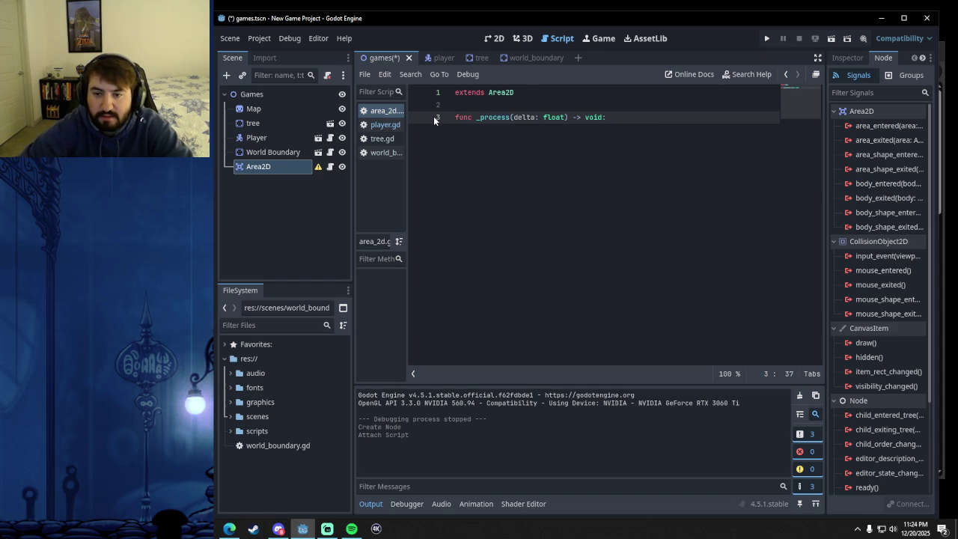
key("Return")
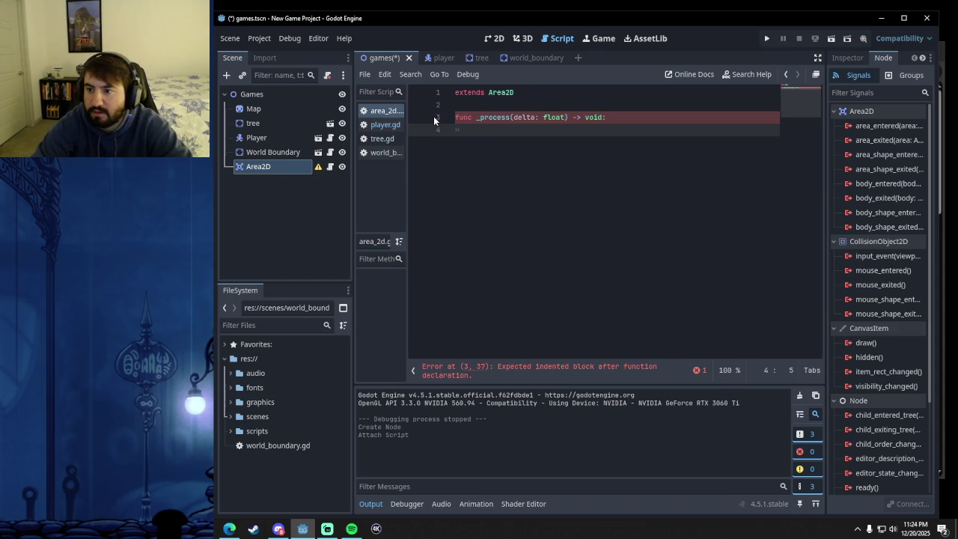
type("if")
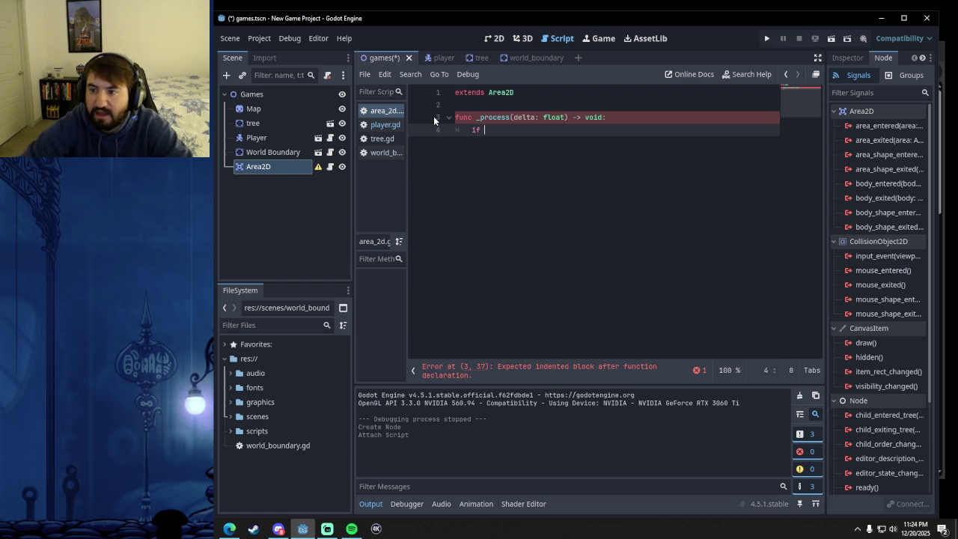
Complete it as 'if body_entered:' with print("body entered"), then save with Ctrl+S.
left_click(888, 184)
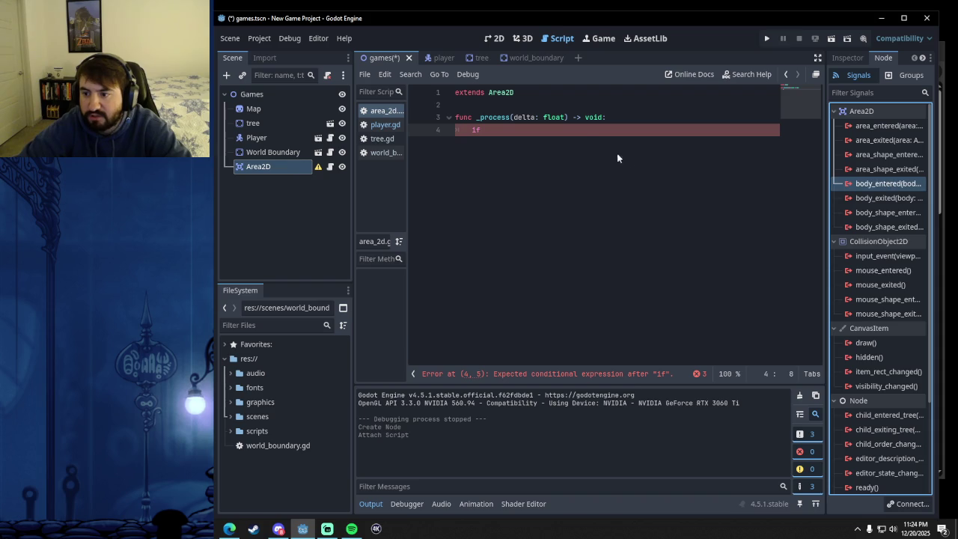
left_click(579, 130)
type("body")
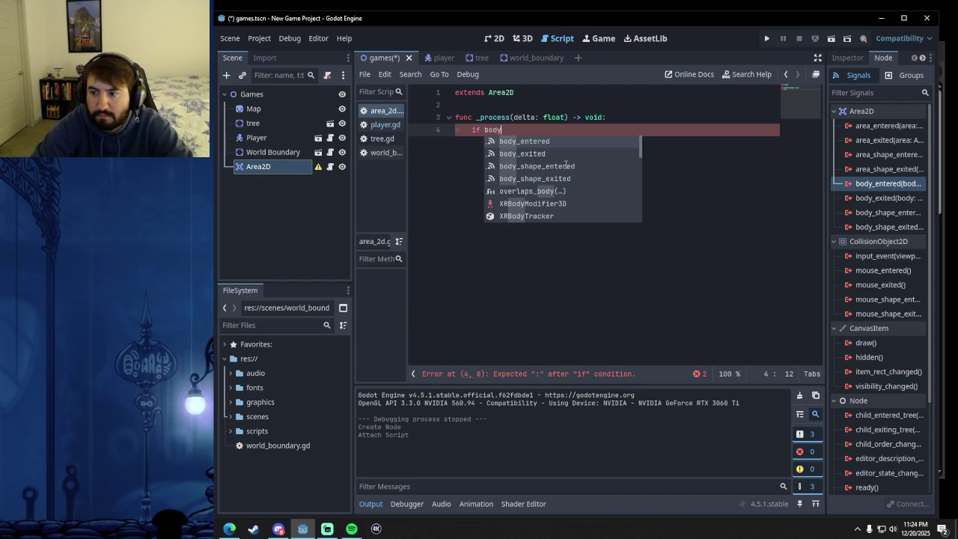
key("Return")
mouse_move(900, 188)
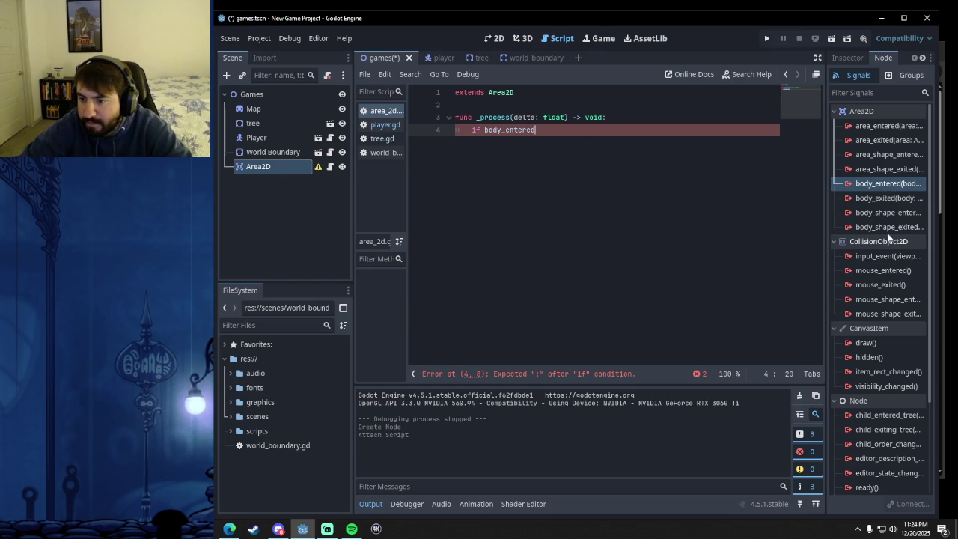
type(":")
key("Return")
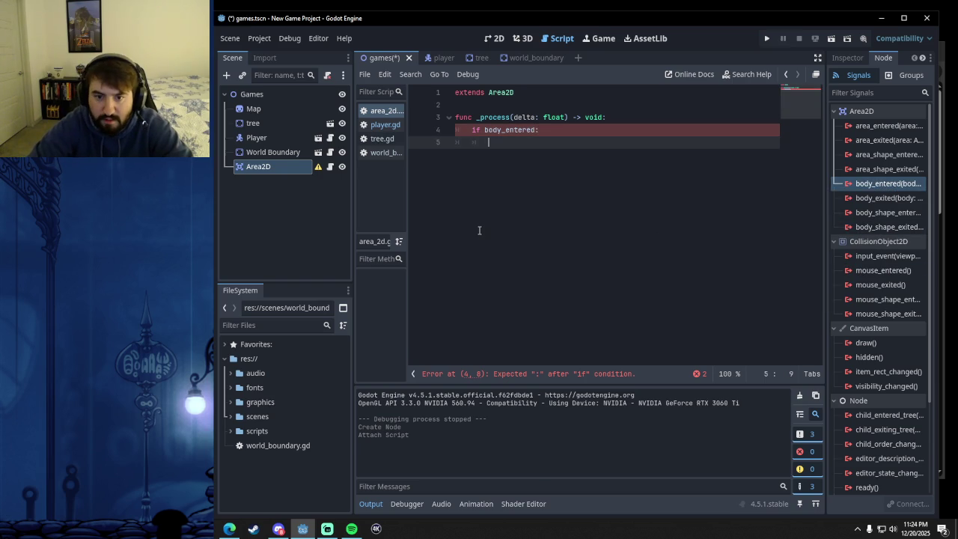
type("print")
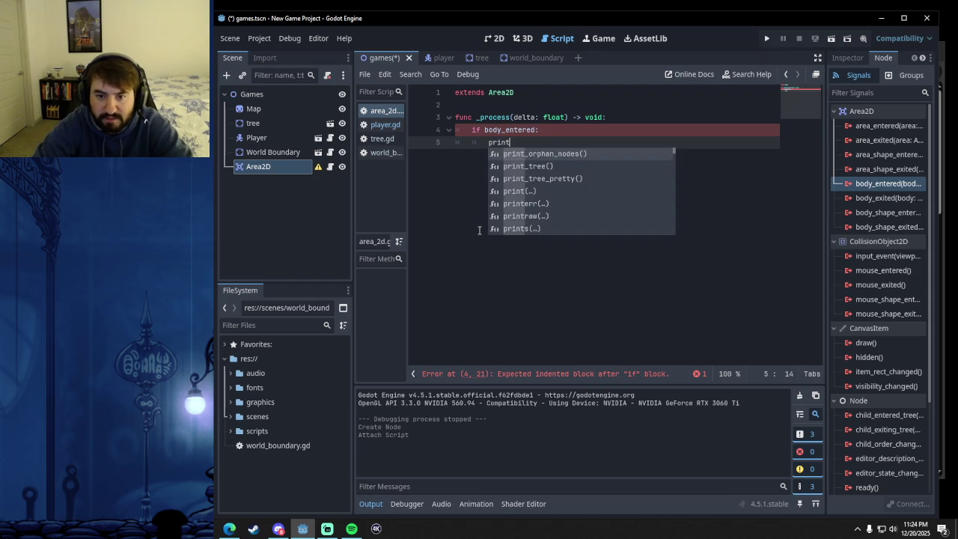
key("Return")
type("\"body entered")
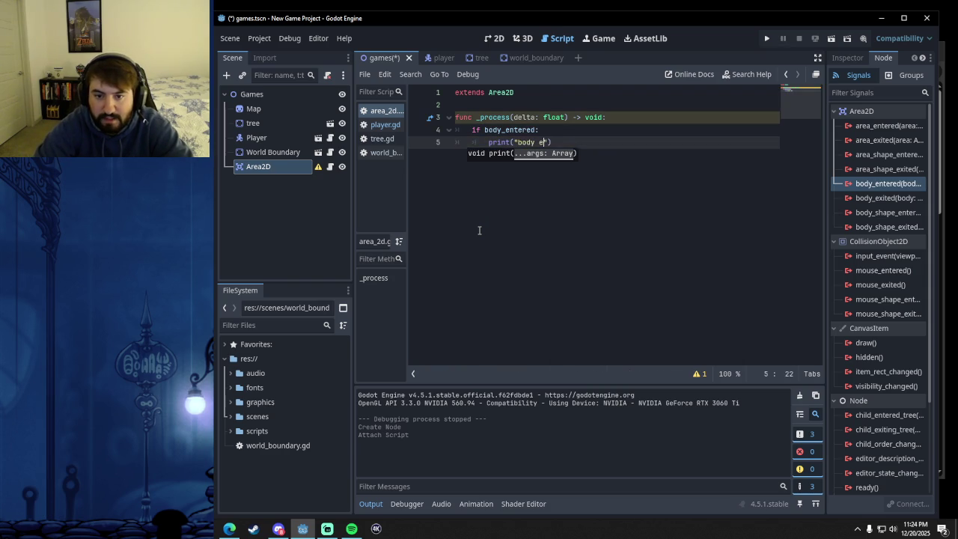
left_click(620, 151)
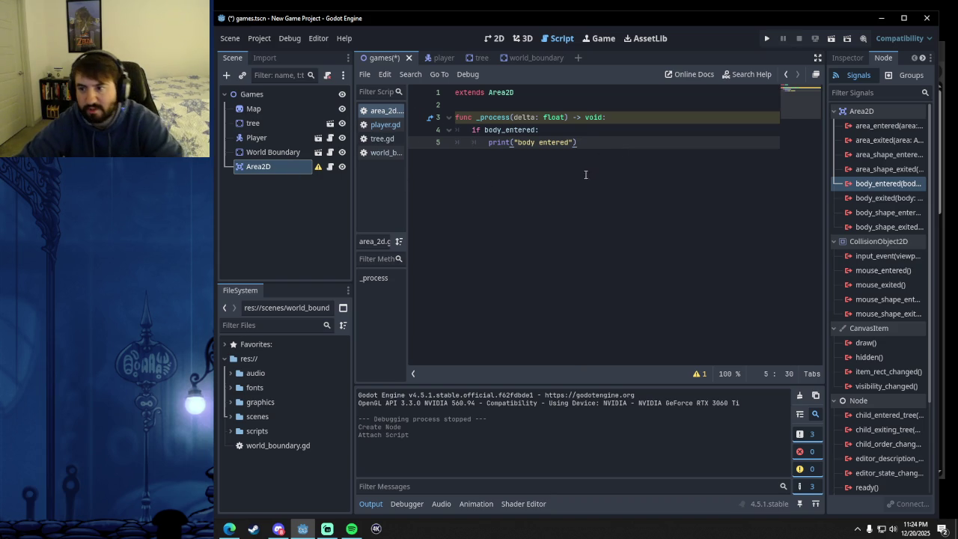
key("ctrl+s")
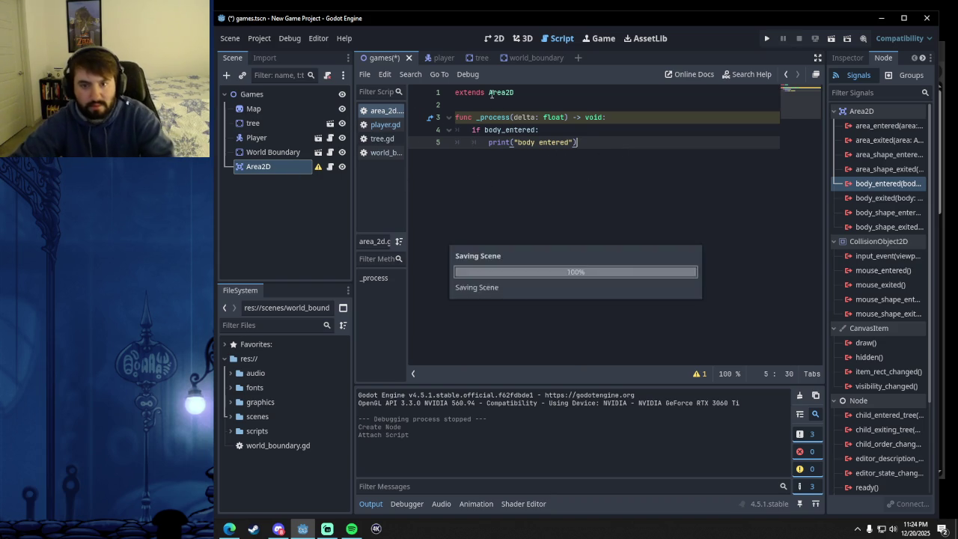
Rename the _process parameter to _delta to clear the unused-parameter warning, then save the script.
left_click(494, 41)
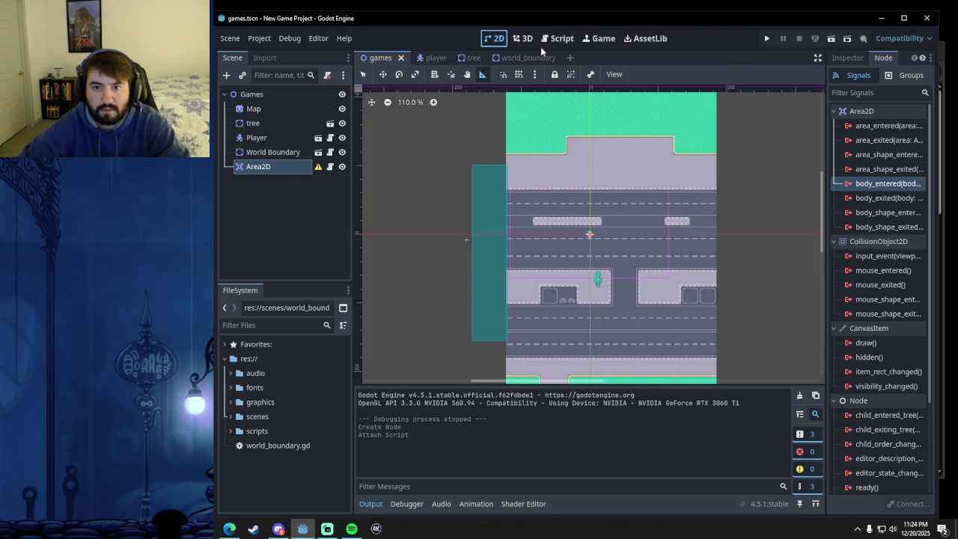
left_click(560, 39)
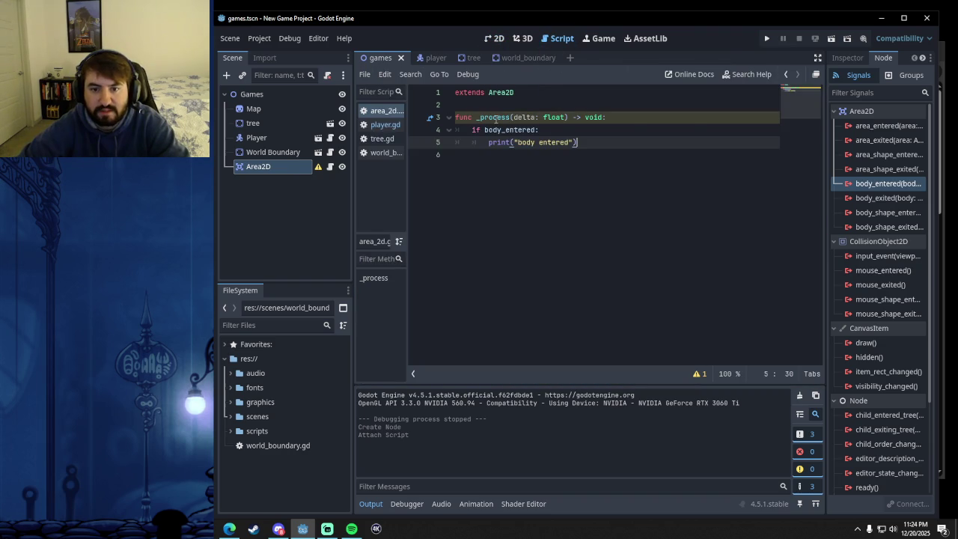
mouse_move(495, 119)
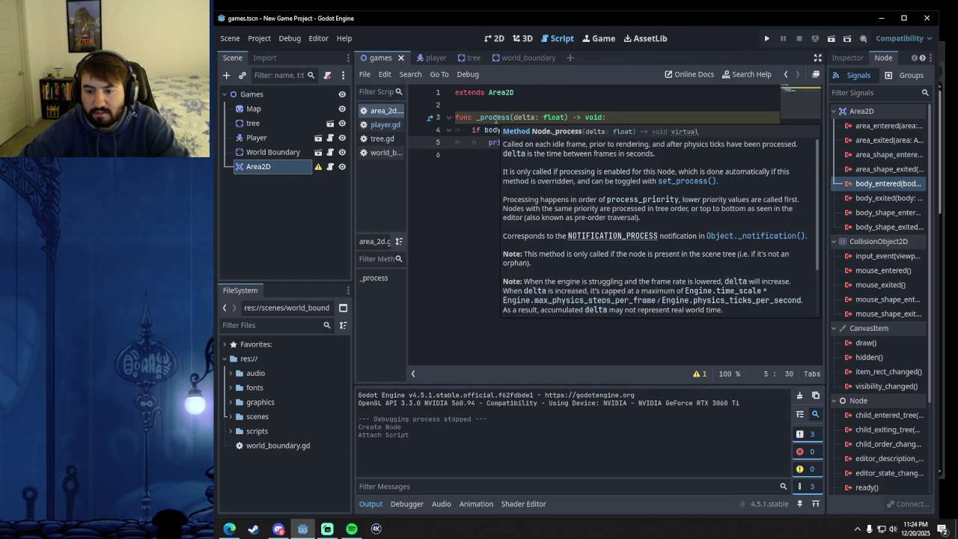
left_click(701, 373)
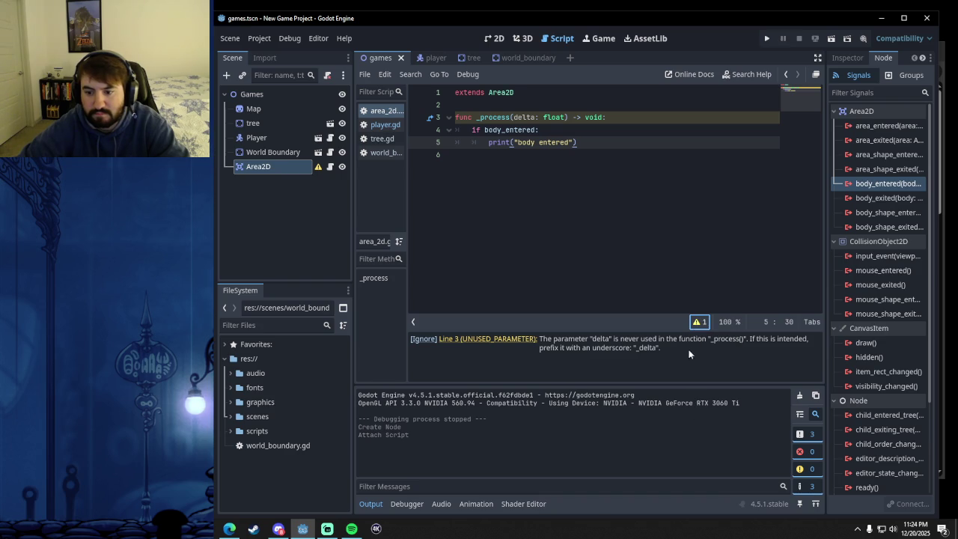
left_click(698, 322)
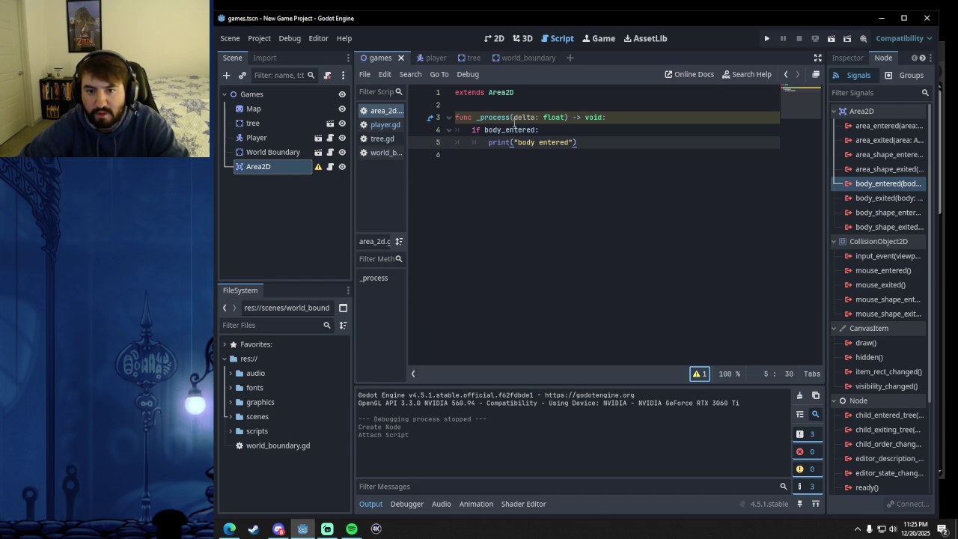
left_click(516, 118)
type("_")
key("End")
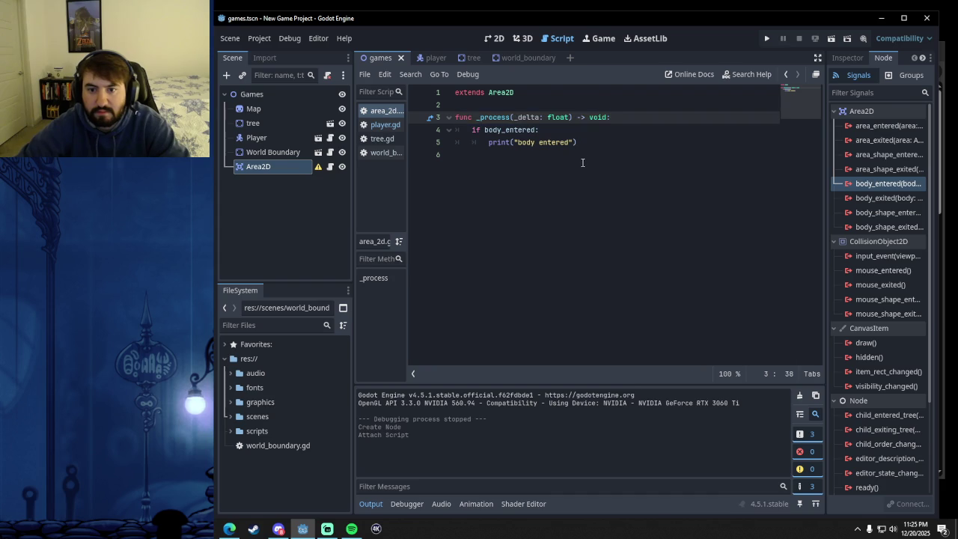
left_click(588, 144)
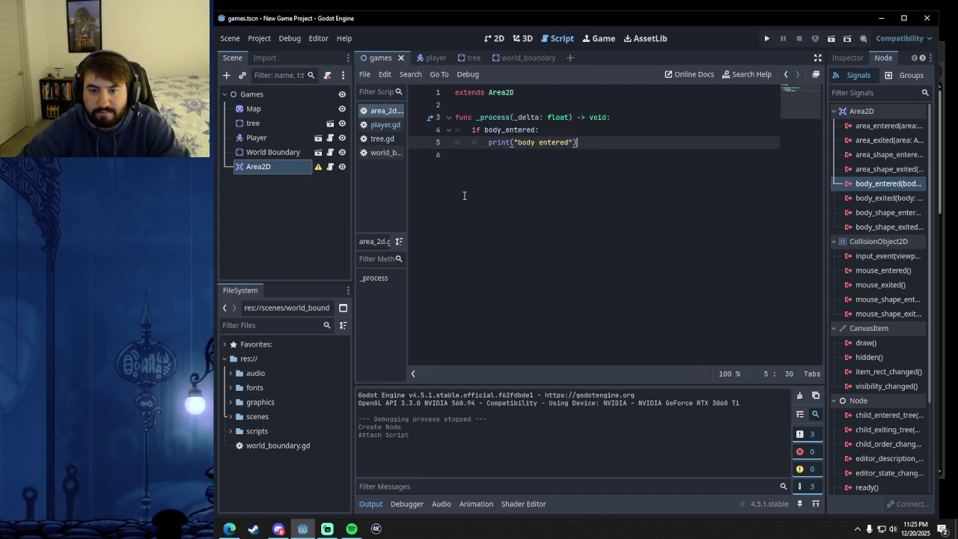
key("ctrl+s")
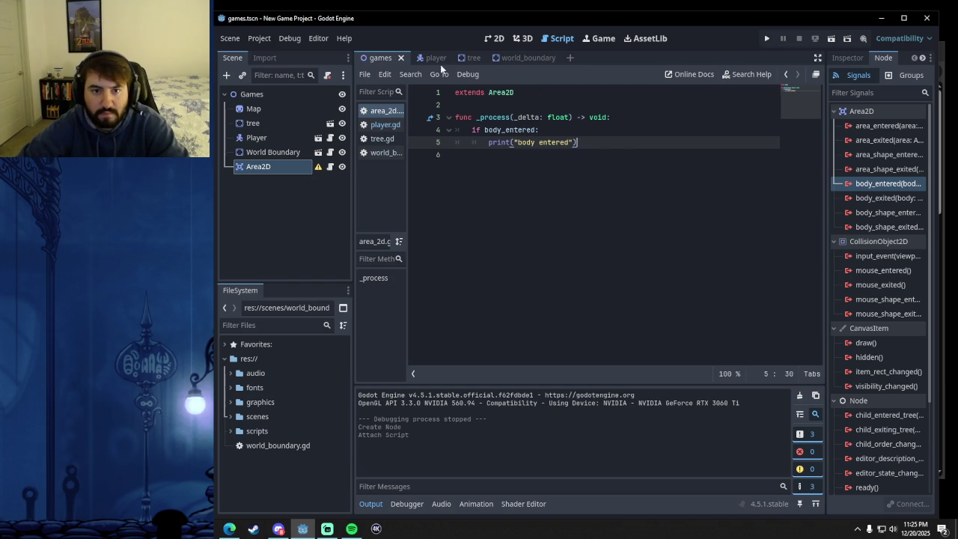
In the 2D view, select the Area2D node and begin adding a child node to it.
left_click(493, 38)
left_click(304, 170)
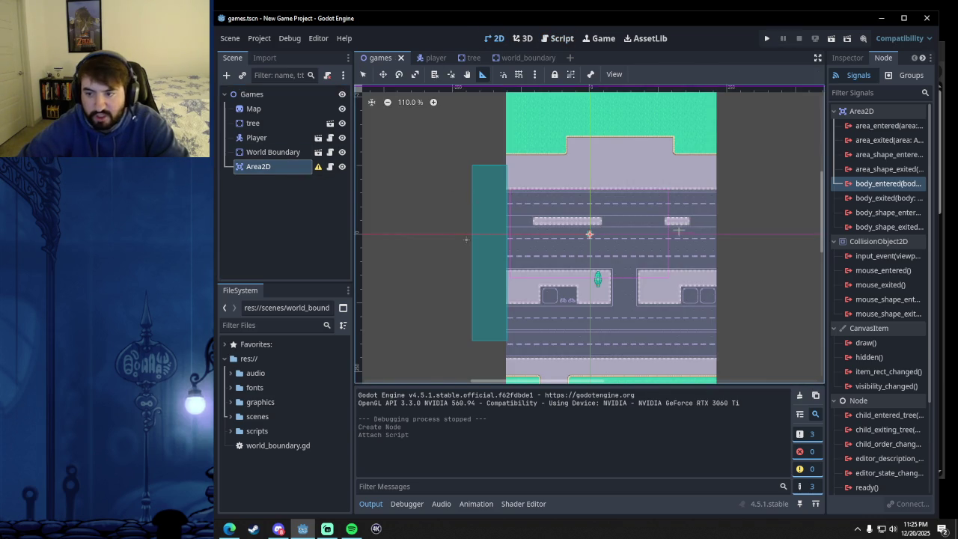
scroll(677, 227, "down", 2)
left_click(226, 75)
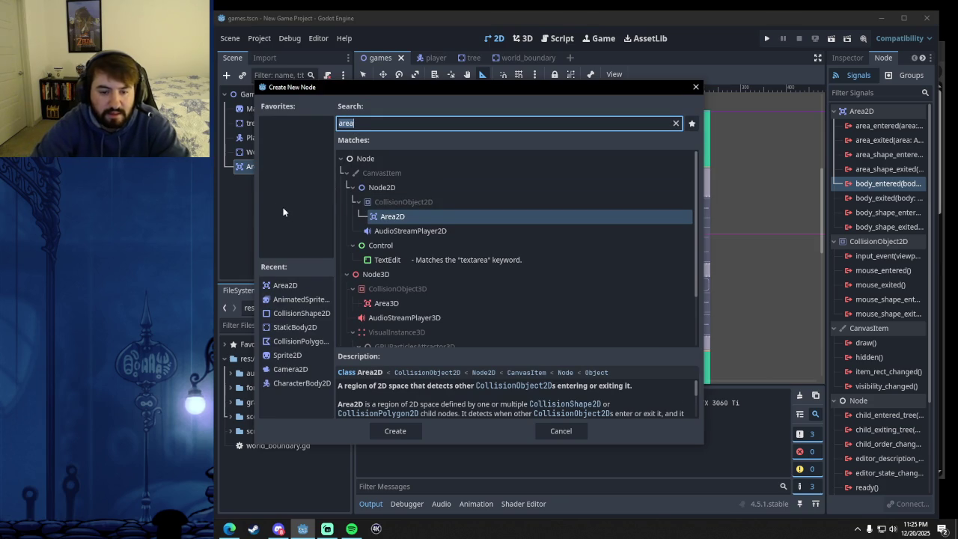
Add a CollisionShape2D under Area2D and give it a new CircleShape2D.
type("coll")
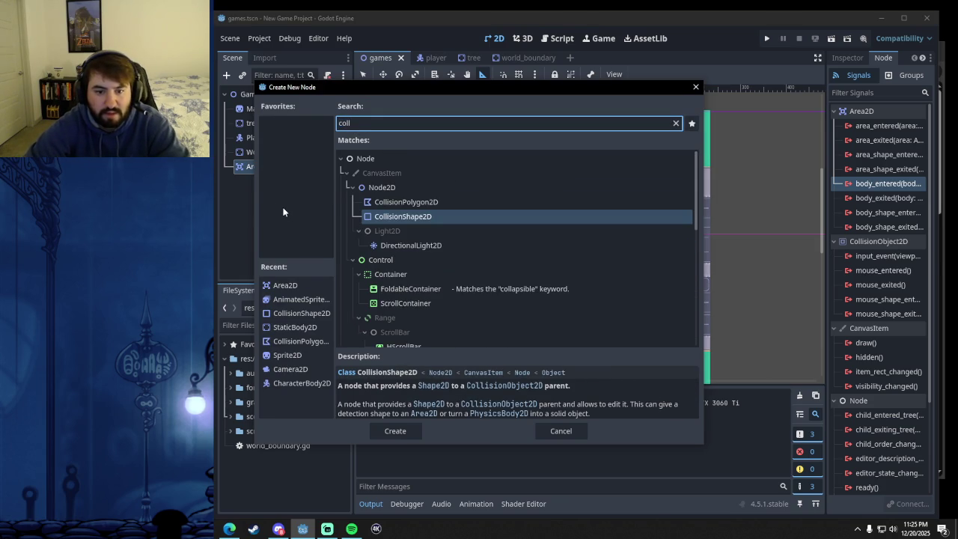
left_click(397, 432)
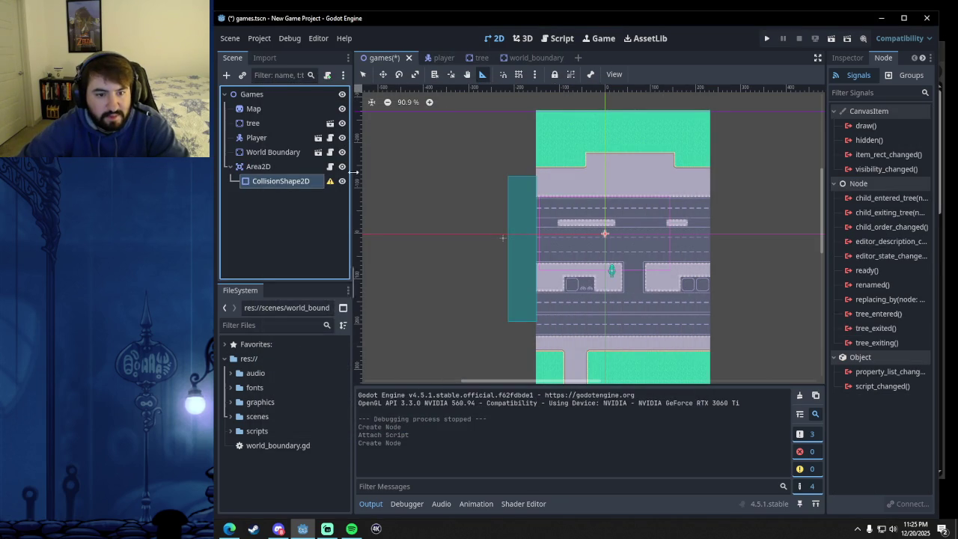
mouse_move(332, 183)
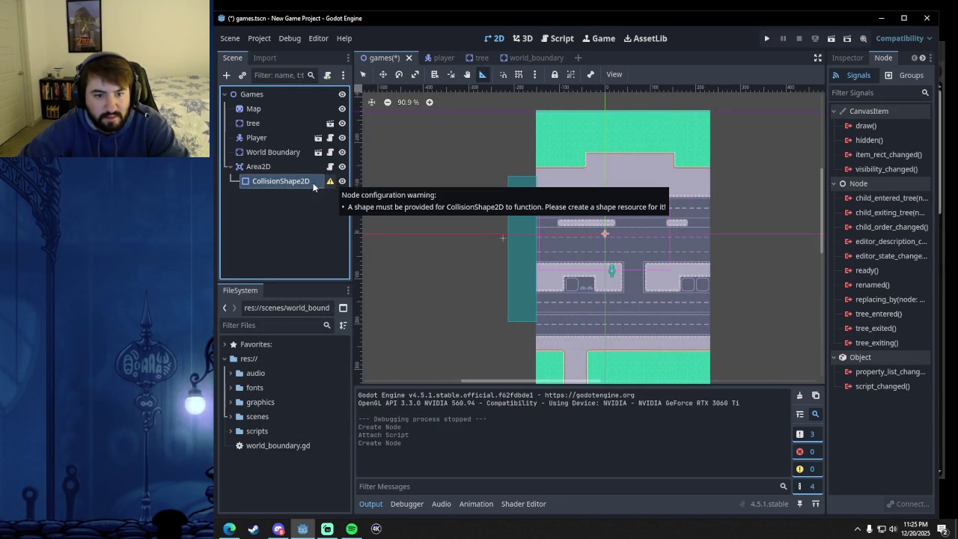
left_click(854, 58)
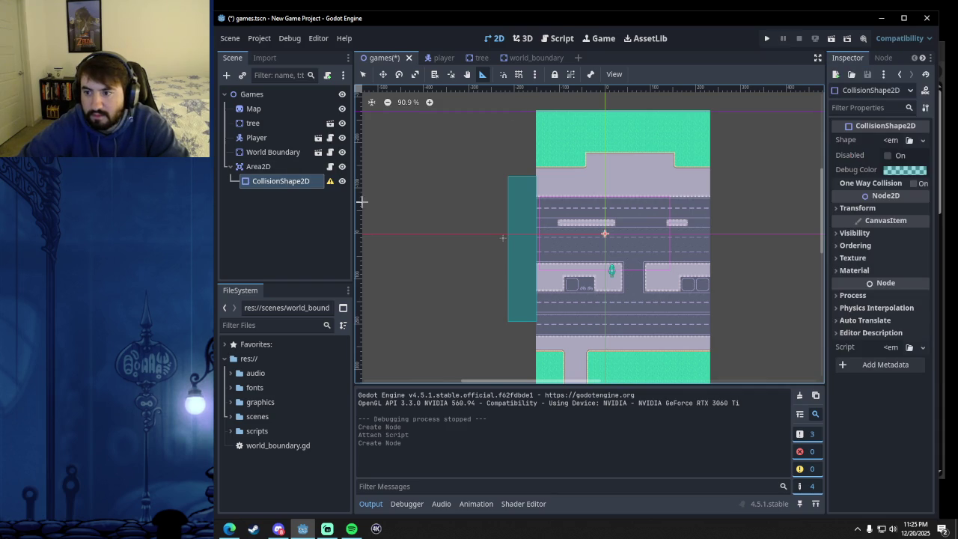
left_click(891, 140)
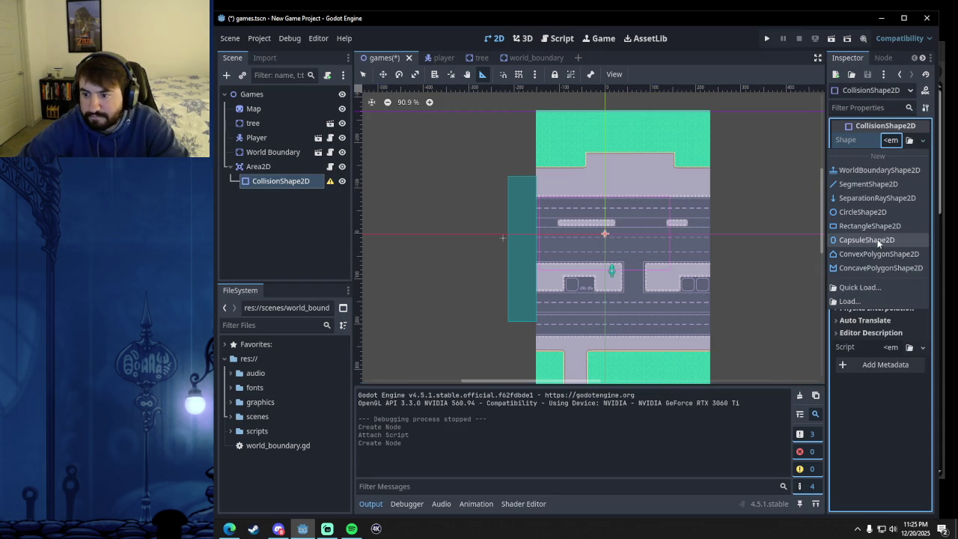
left_click(861, 213)
Move the circle up-right of the player to about (34, -24) and save the scene.
scroll(615, 241, "up", 3)
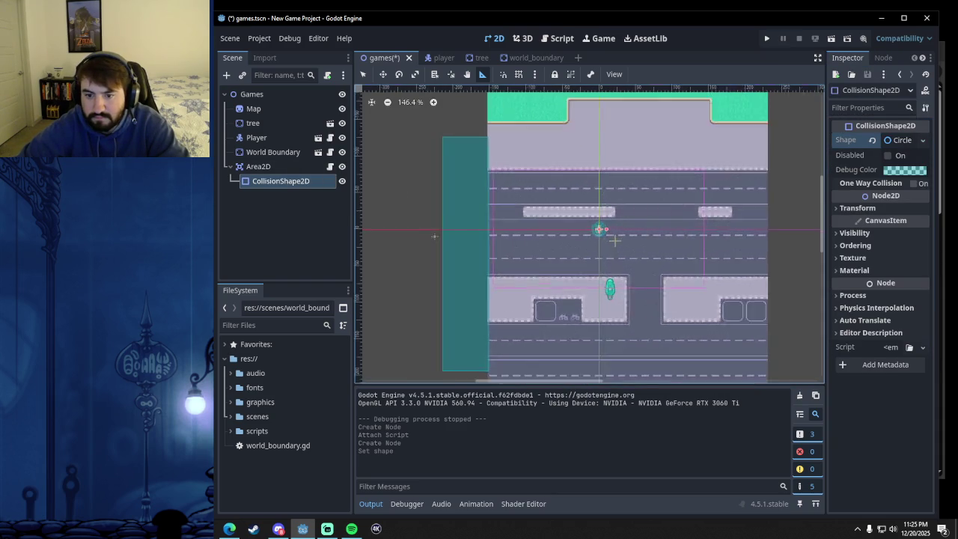
scroll(615, 240, "up", 8)
left_click_drag(576, 217, 578, 213)
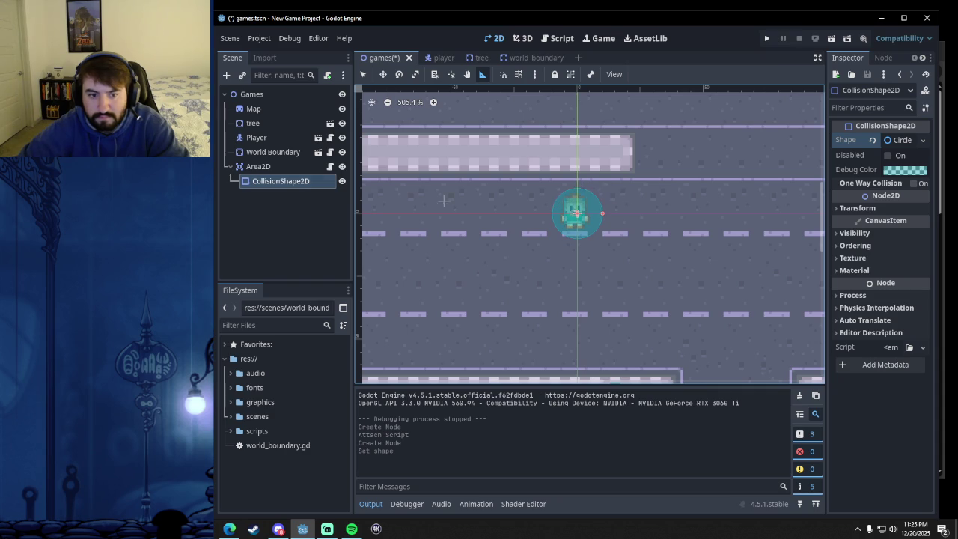
left_click(278, 181)
key("q")
mouse_move(580, 216)
left_mouse_down()
mouse_move(742, 145)
mouse_move(754, 154)
mouse_move(663, 152)
left_mouse_up()
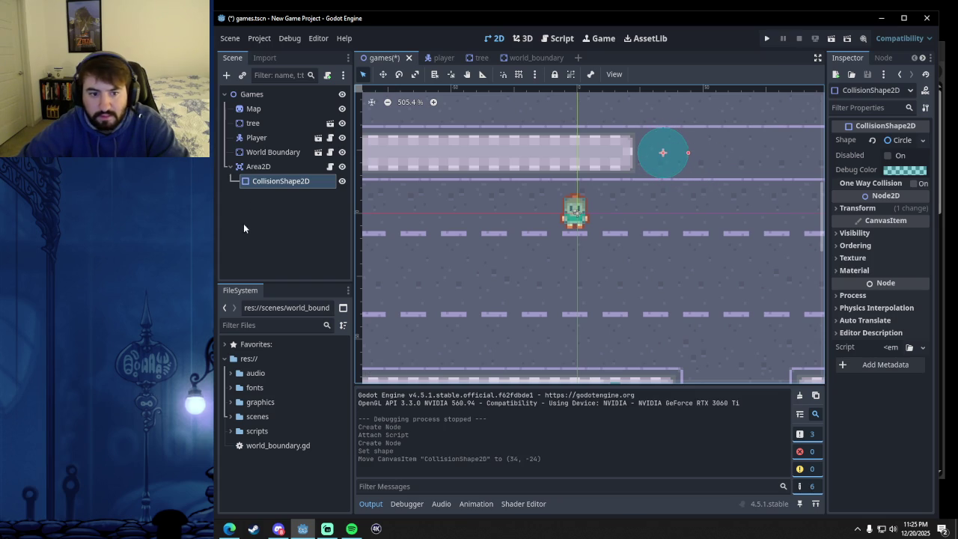
left_click(244, 223)
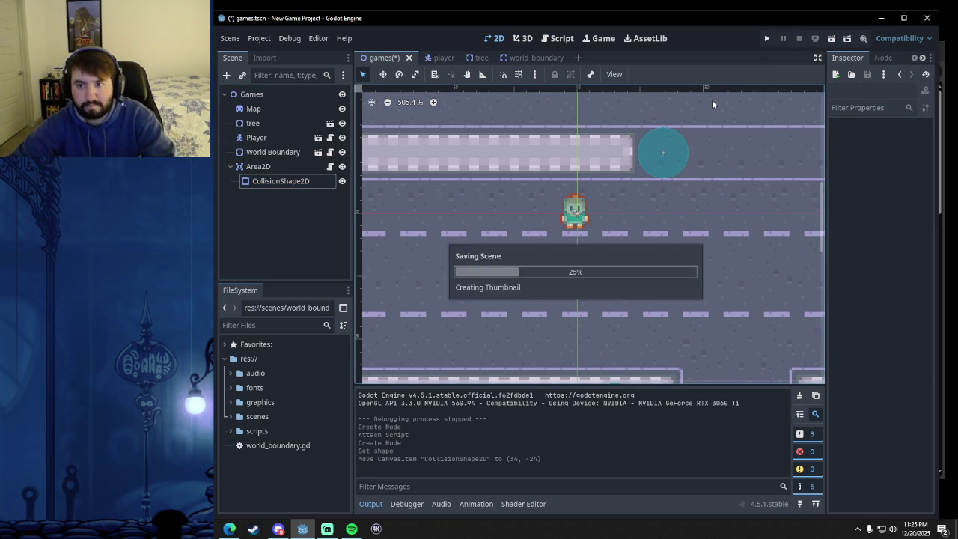
key("ctrl+s")
Run the game, confirm 'body entered' repeats in the Output panel, then close the game.
left_click(769, 38)
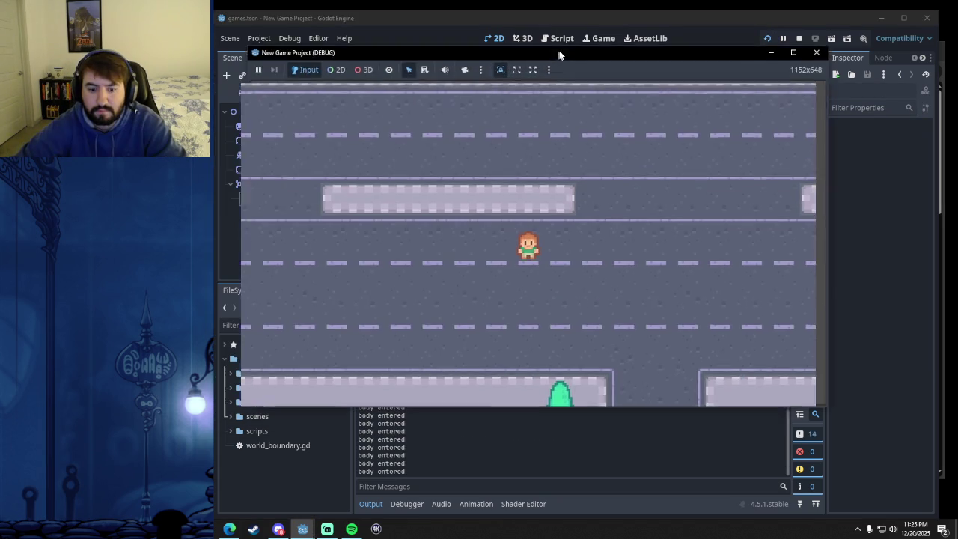
left_click_drag(561, 53, 584, 19)
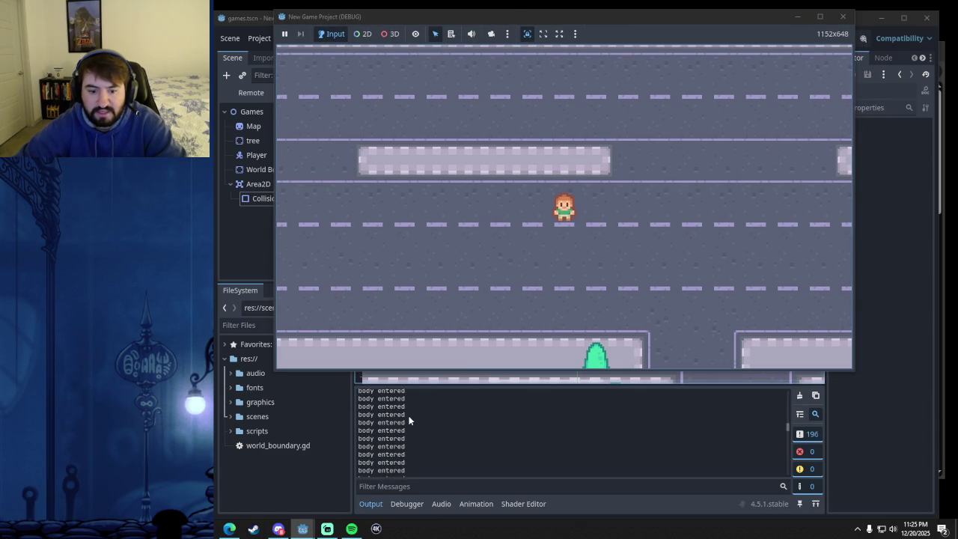
left_click(843, 17)
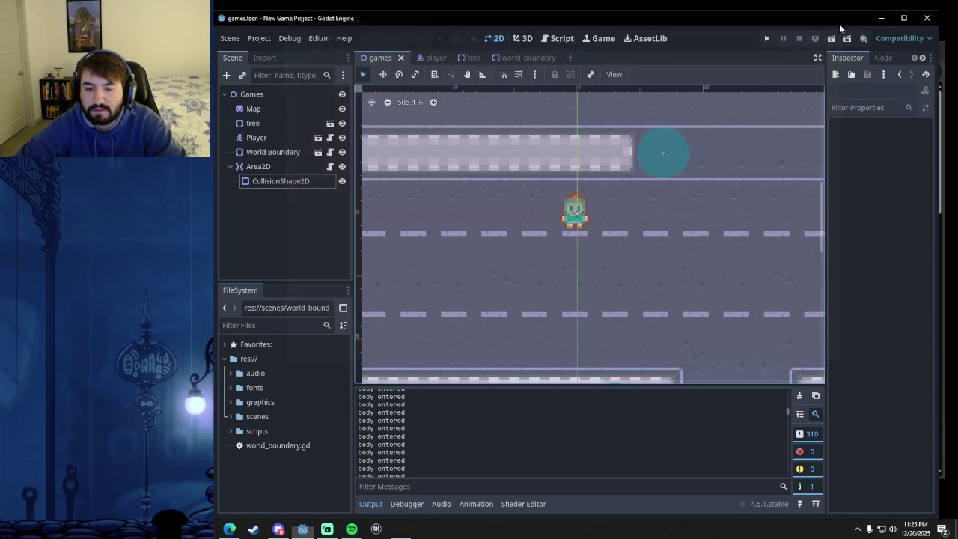
scroll(673, 194, "down", 4)
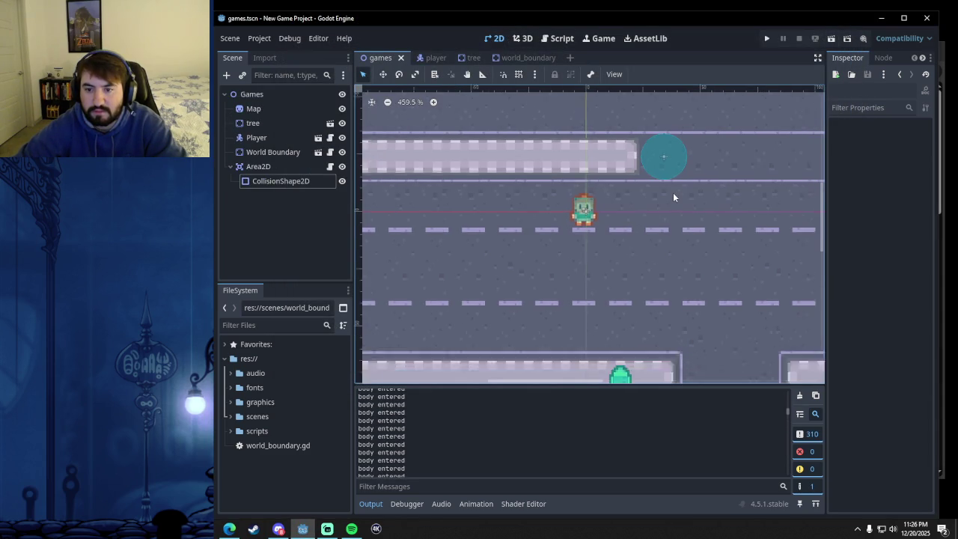
scroll(673, 195, "up", 3)
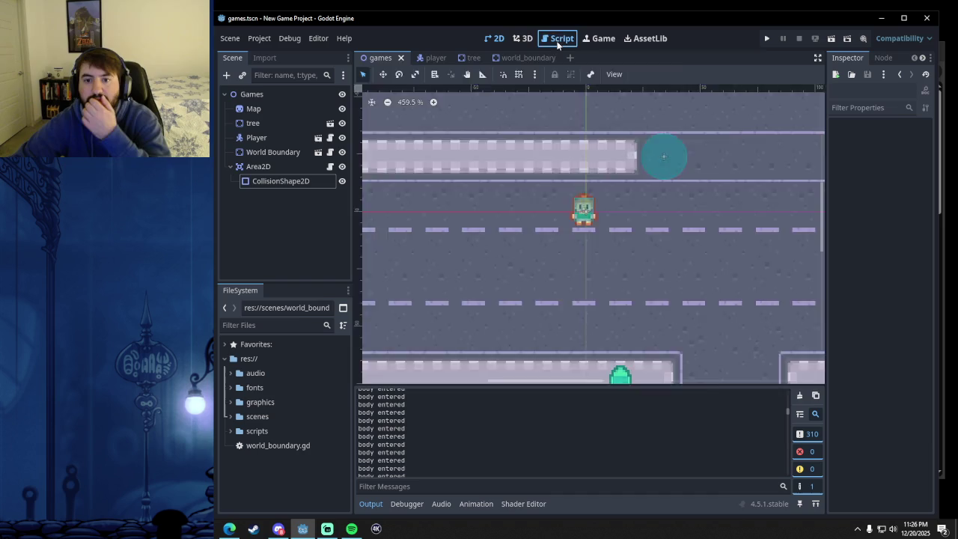
Return to area_2d.gd in the script editor and show the Node signals panel.
left_click(558, 38)
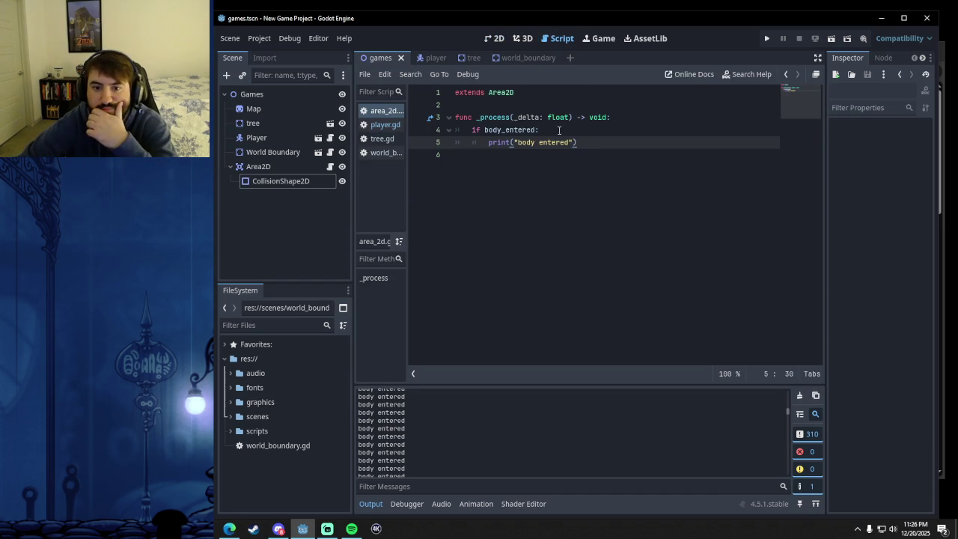
left_click(528, 130)
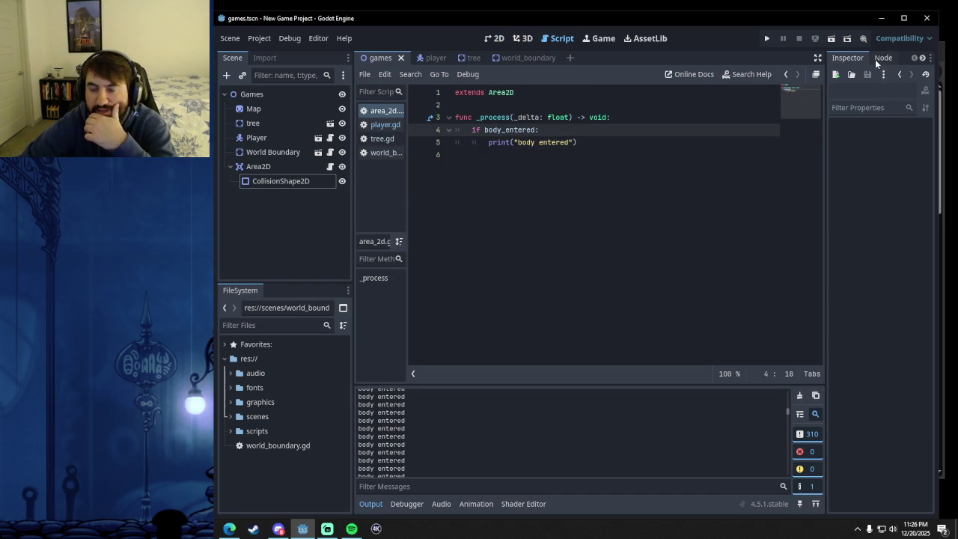
left_click(880, 57)
left_click(848, 58)
left_click(884, 57)
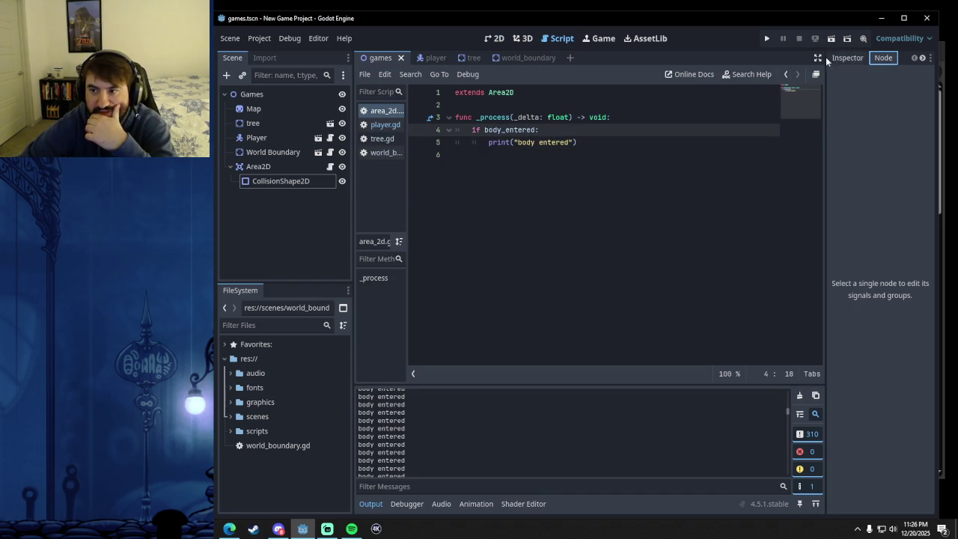
Select Area2D, browse its signals, pick area_entered, and select 'body_entered:' on line 4.
left_click(274, 185)
left_click(270, 167)
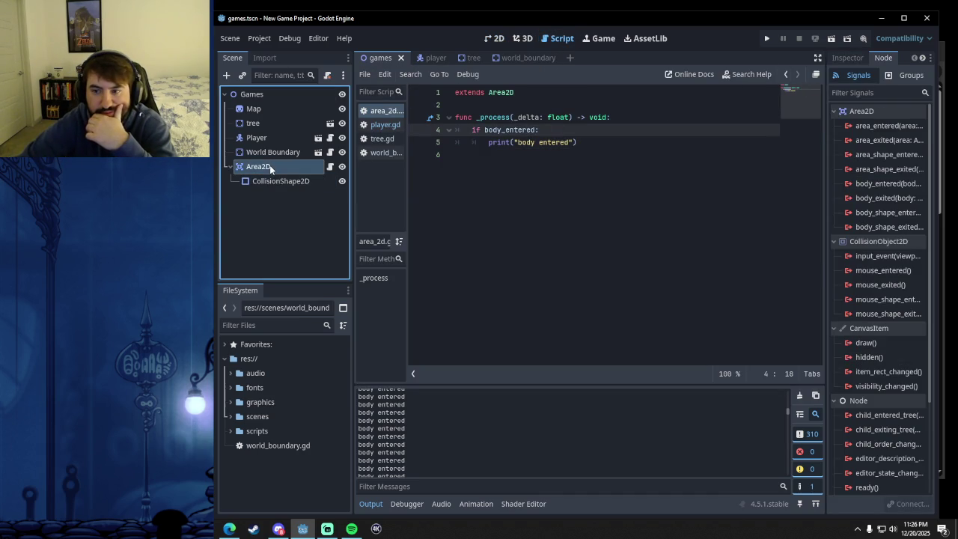
mouse_move(894, 198)
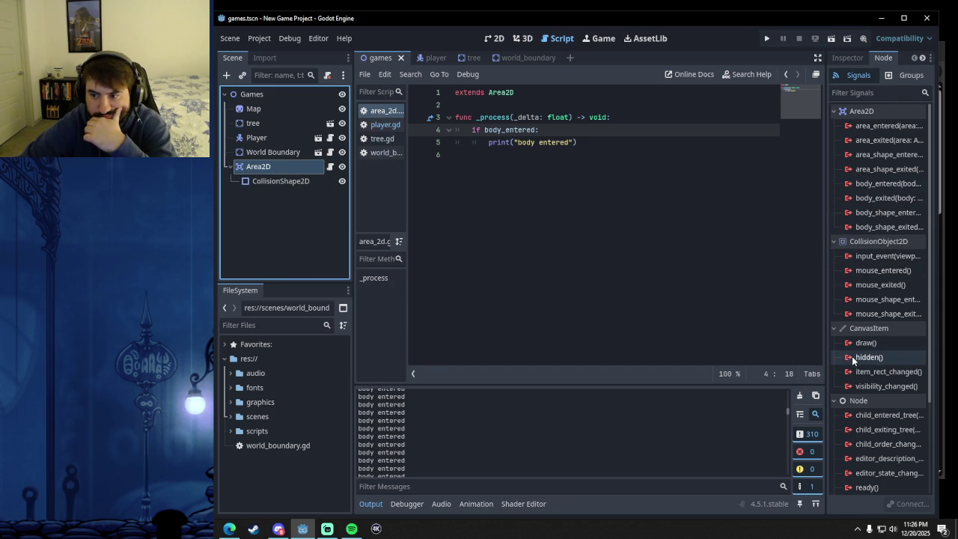
mouse_move(893, 218)
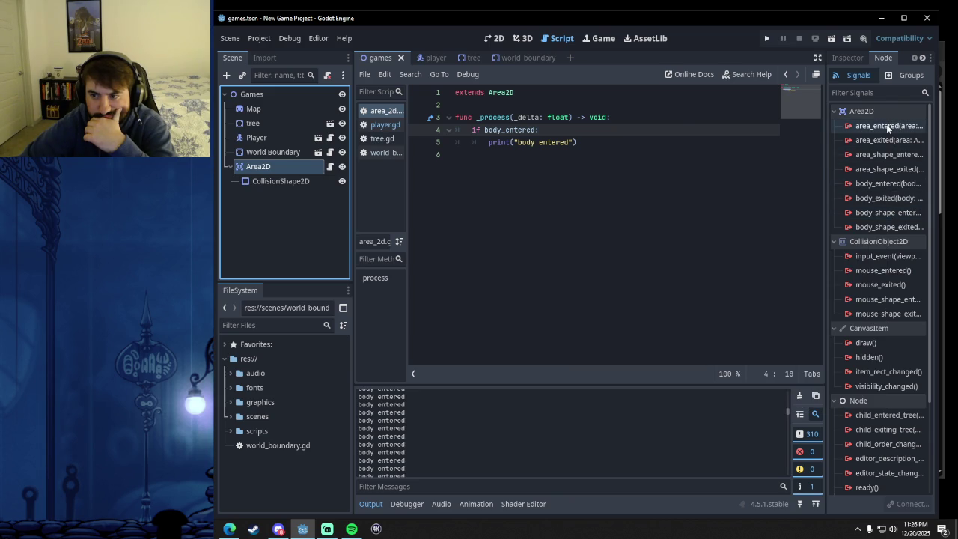
mouse_move(878, 127)
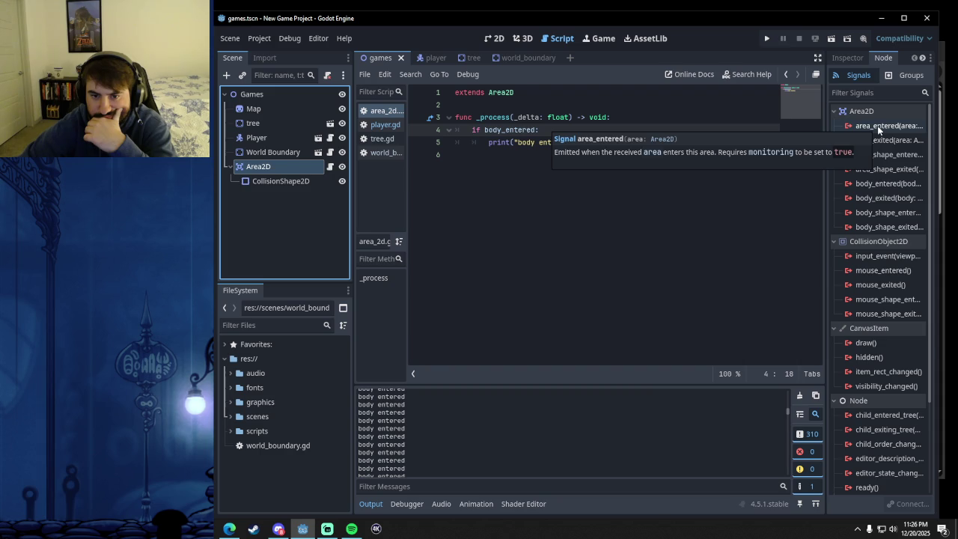
left_click(879, 127)
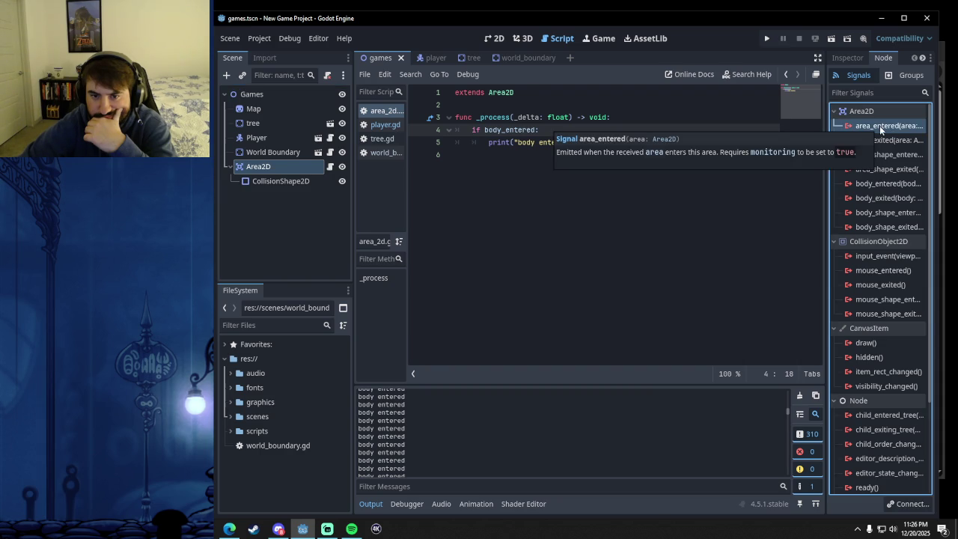
left_click(484, 130)
left_click_drag(484, 130, 541, 129)
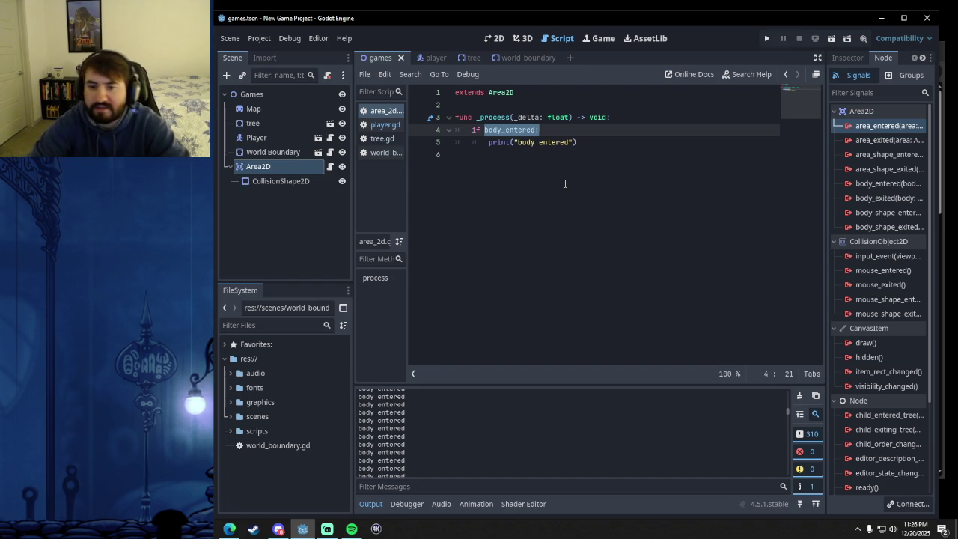
Replace the line 4 condition with 'area_entered:'.
key("BackSpace")
type("area")
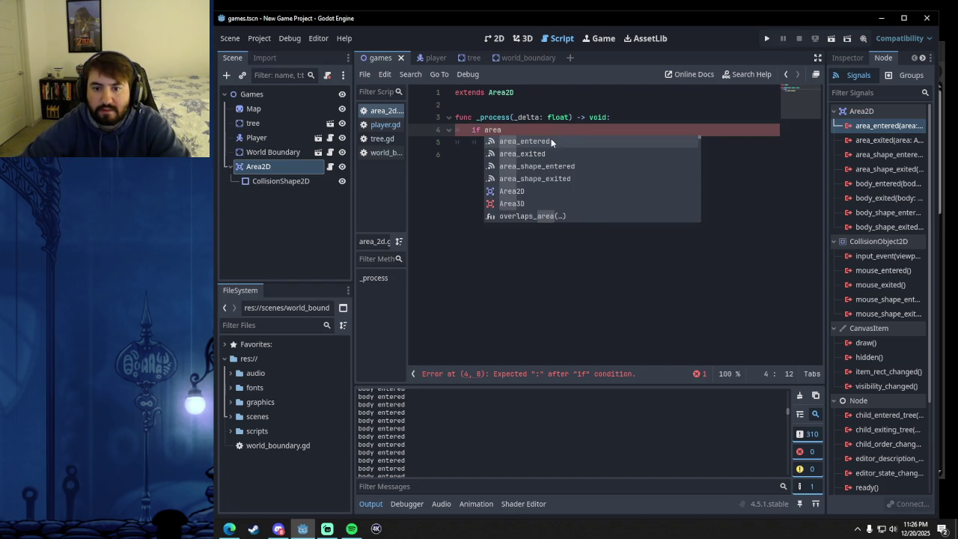
left_click(552, 143)
type(":")
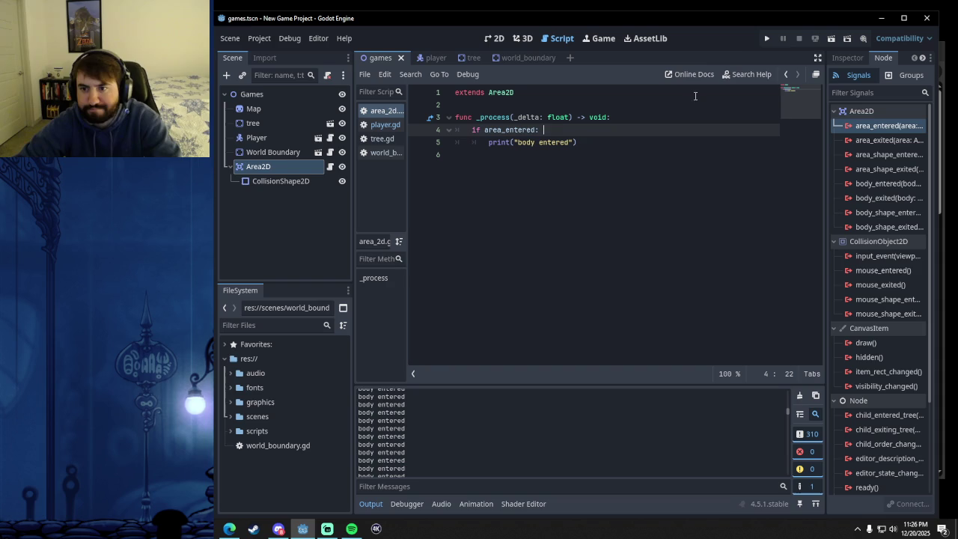
Run the game for a quick test, stop it, and review the Output panel.
left_click(767, 38)
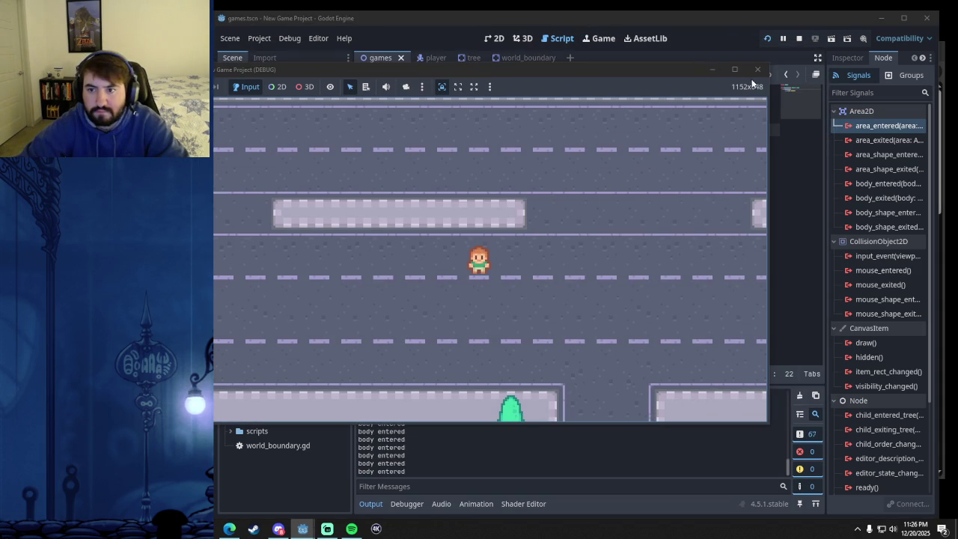
left_click(758, 68)
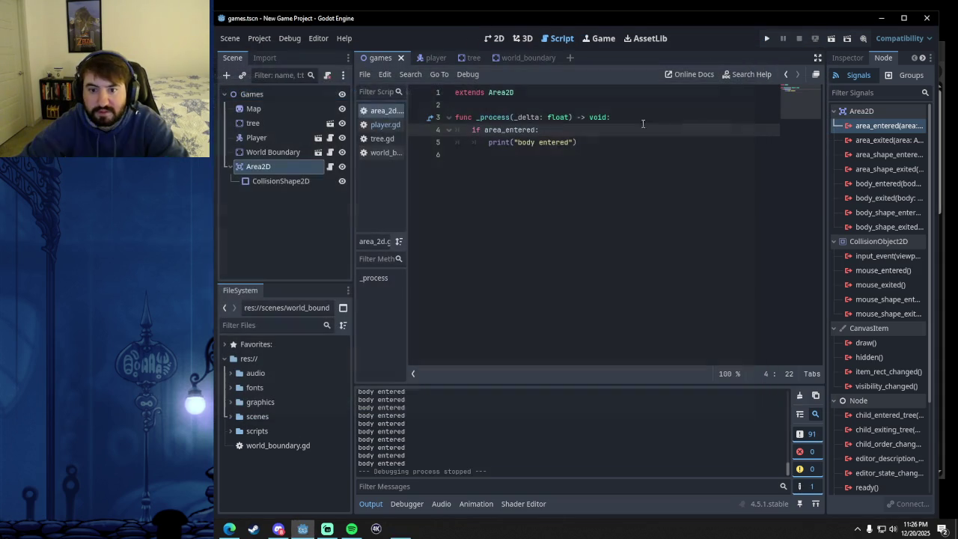
scroll(424, 441, "up", 10)
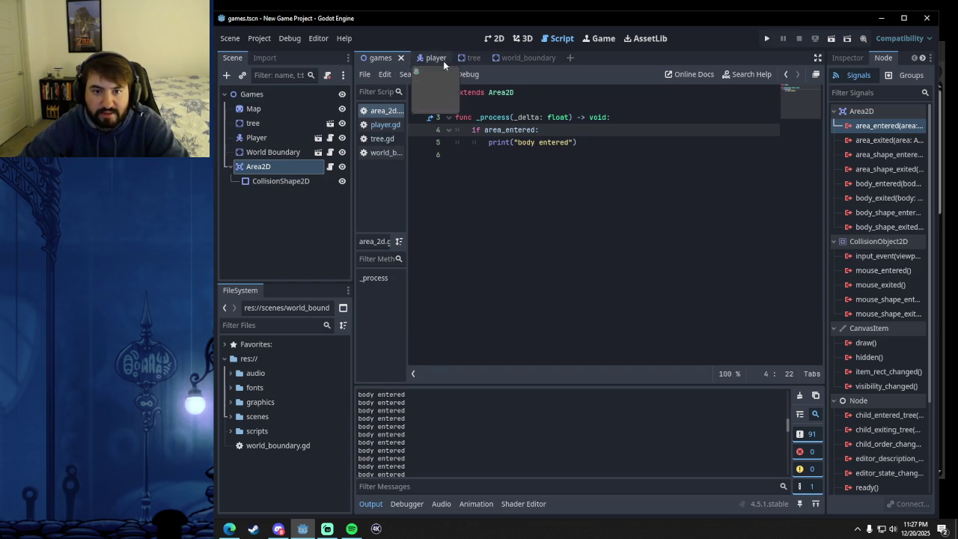
Retype the line 4 condition as 'player_entered:'.
mouse_move(485, 132)
left_mouse_down()
mouse_move(576, 143)
mouse_move(553, 131)
left_mouse_up()
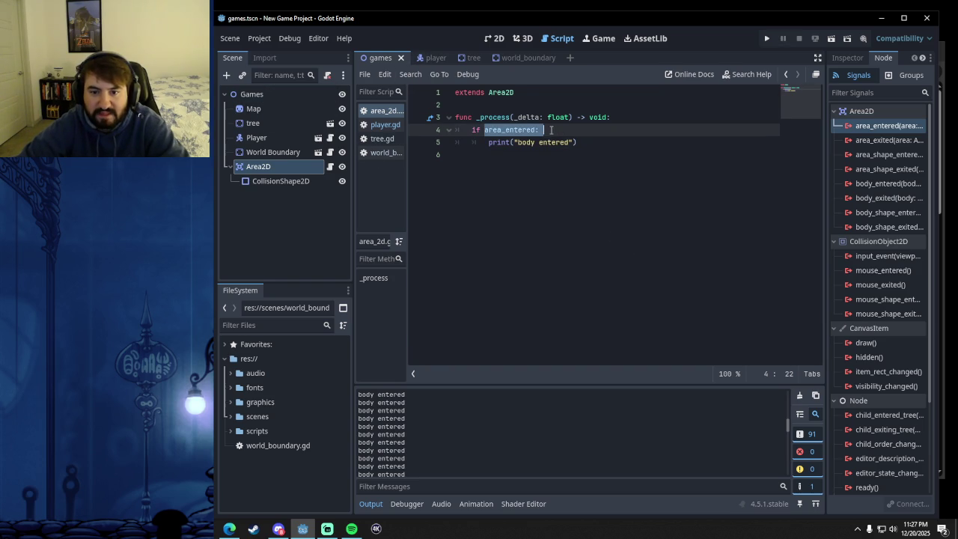
type("player")
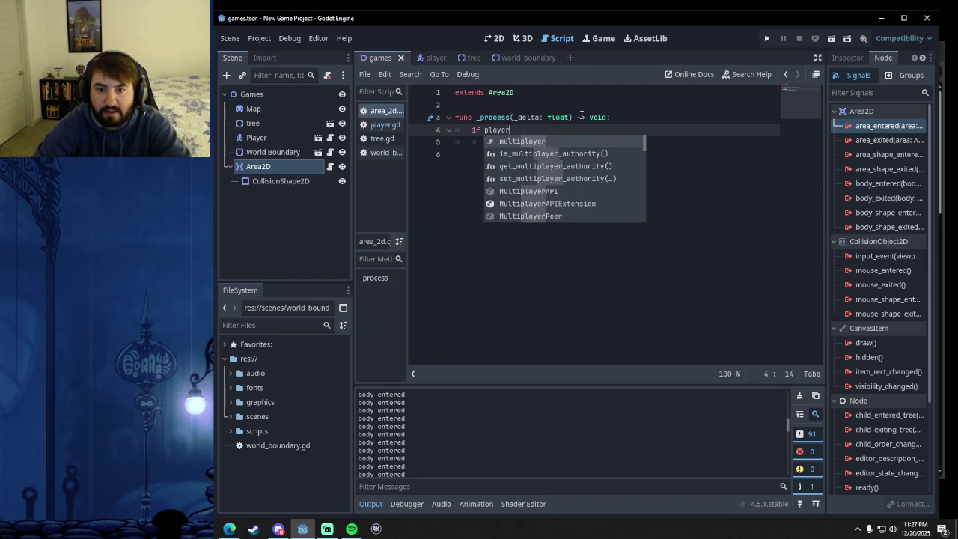
type("_entered:")
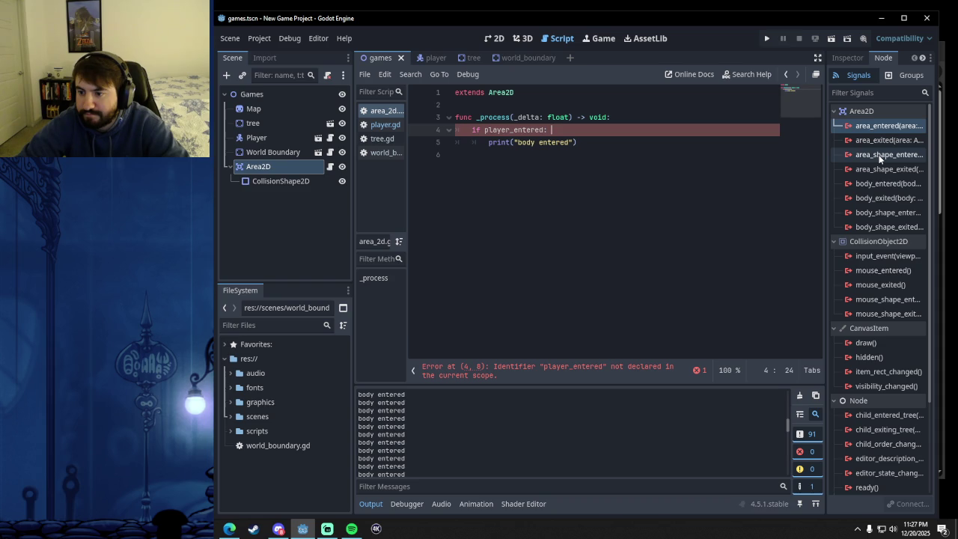
scroll(881, 161, "down", 4)
scroll(879, 169, "up", 4)
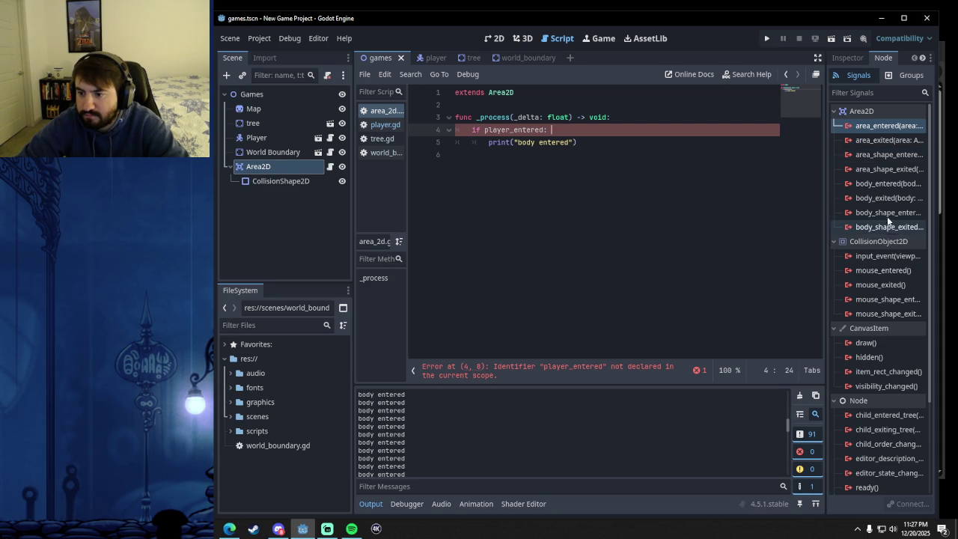
mouse_move(888, 186)
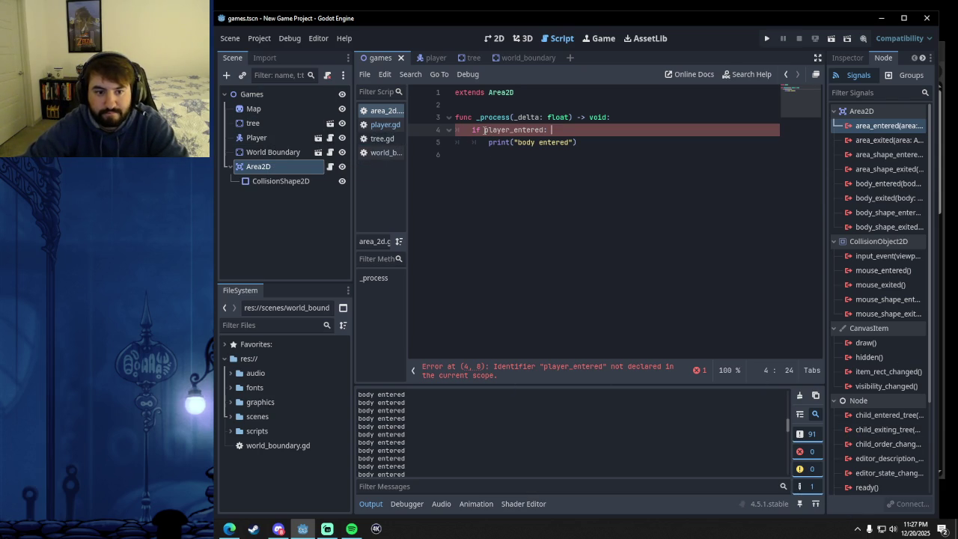
Replace the condition with a dragged-in $"../Player" reference, discarding the trial .body/.area suffixes.
double_click(489, 130)
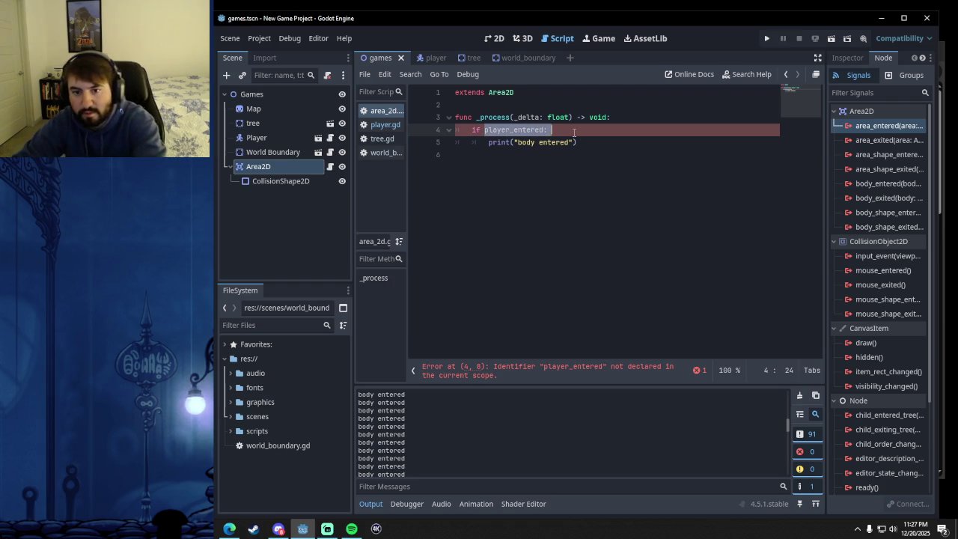
key("BackSpace")
mouse_move(260, 138)
left_mouse_down()
mouse_move(460, 121)
mouse_move(510, 133)
left_mouse_up()
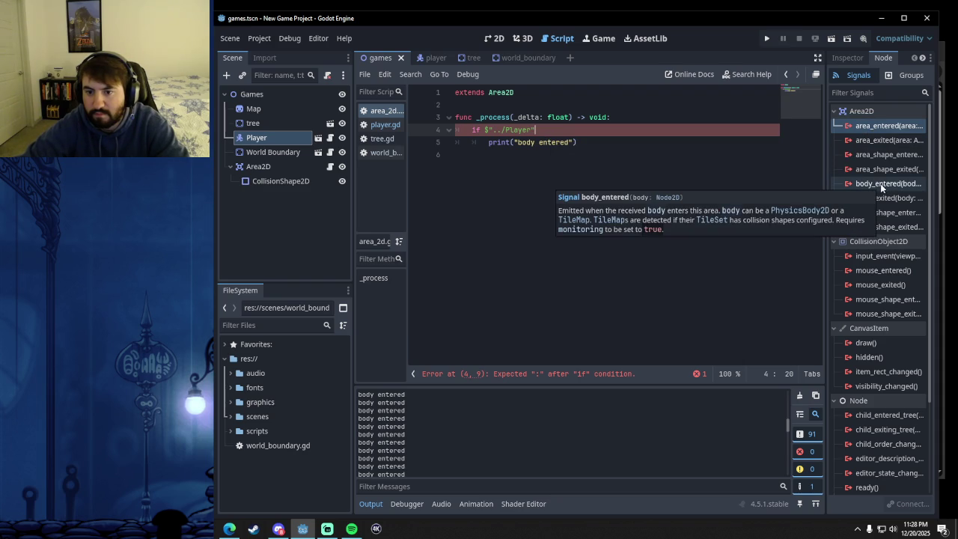
type(".b")
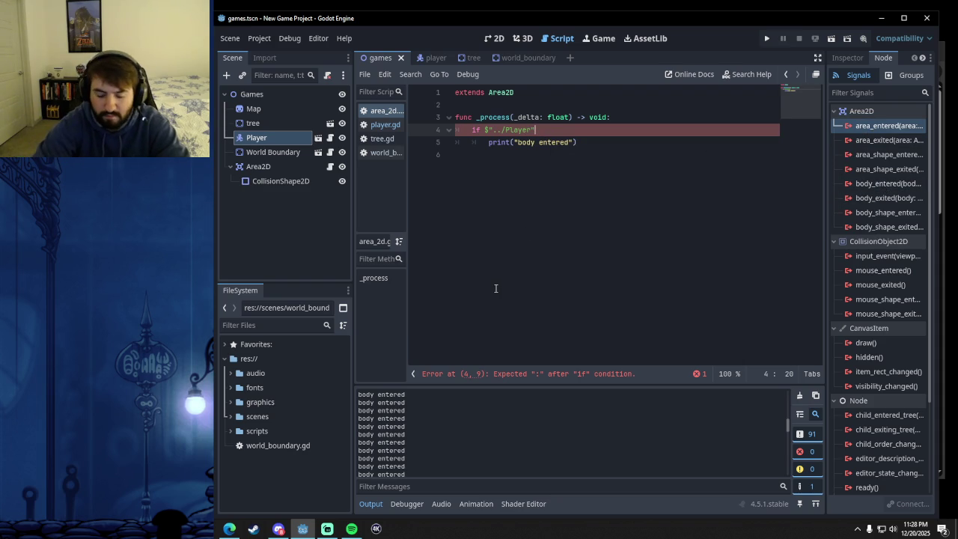
type("ody")
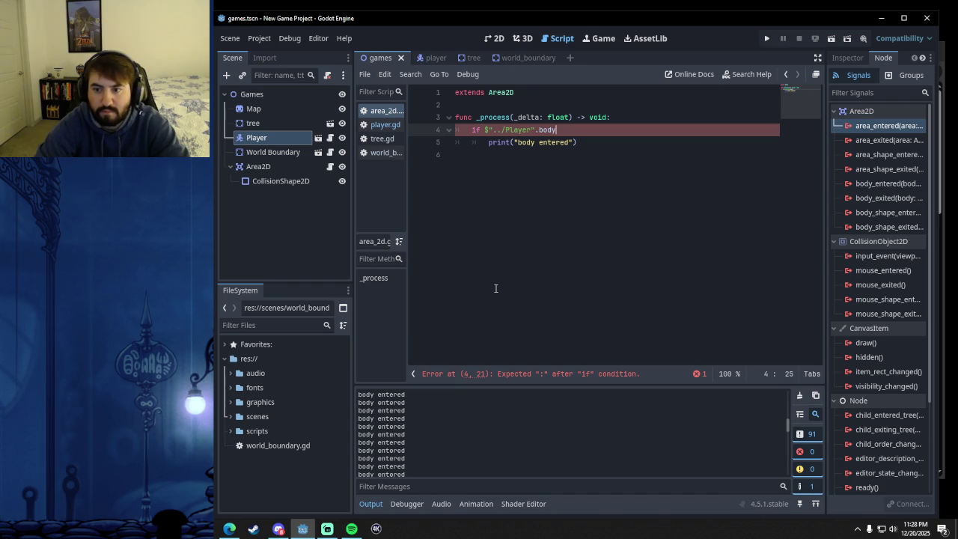
key("BackSpace")
key("BackSpace")
key("BackSpace")
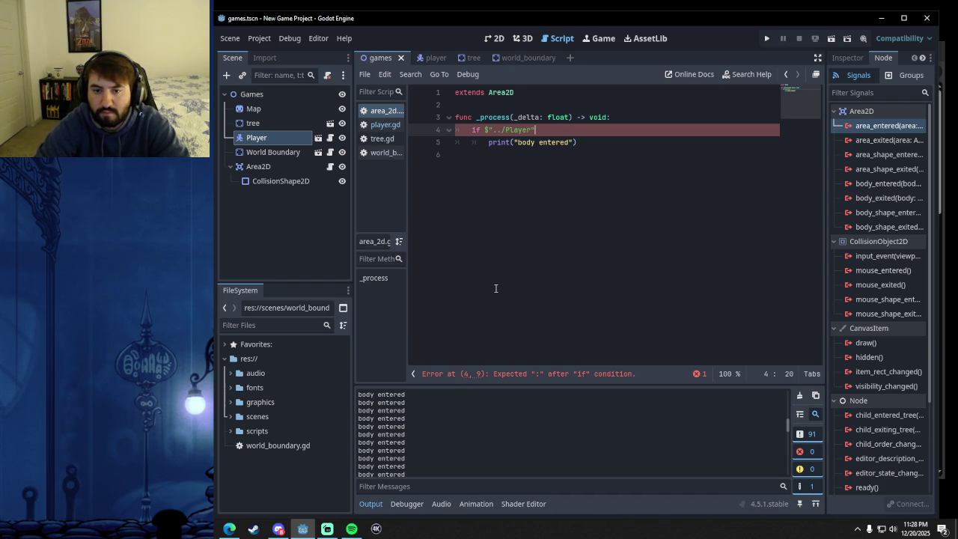
type(".b")
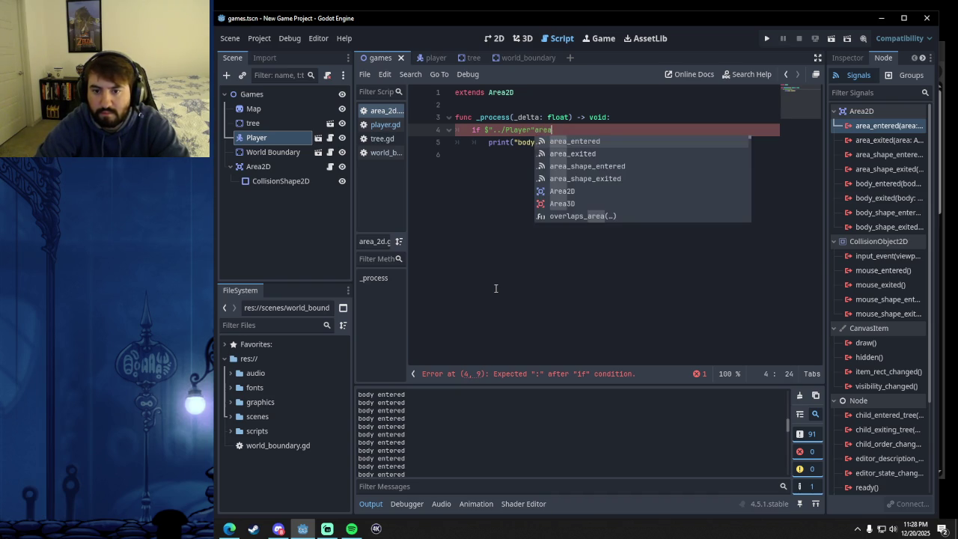
key("BackSpace")
key("BackSpace")
type(".area")
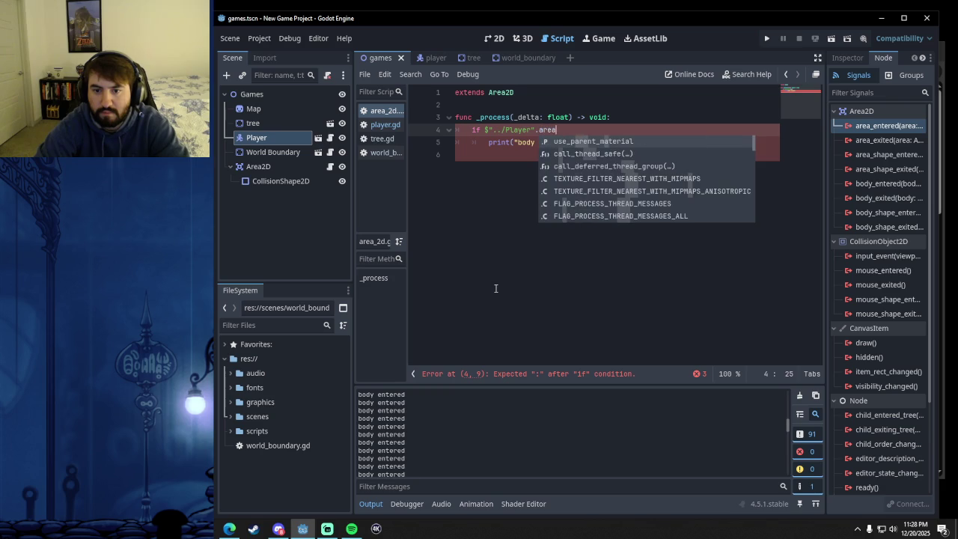
key("BackSpace")
key("BackSpace")
key("BackSpace")
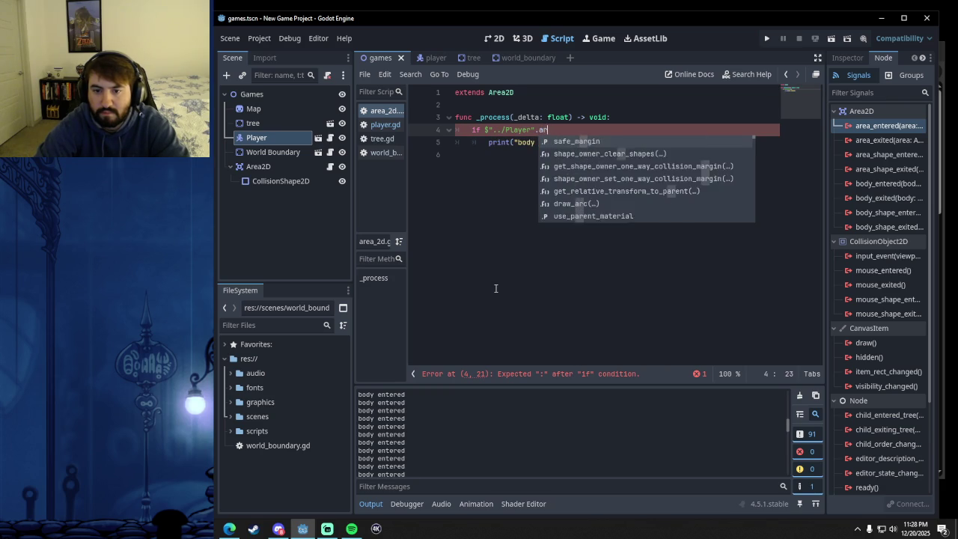
type("b")
key("BackSpace")
key("BackSpace")
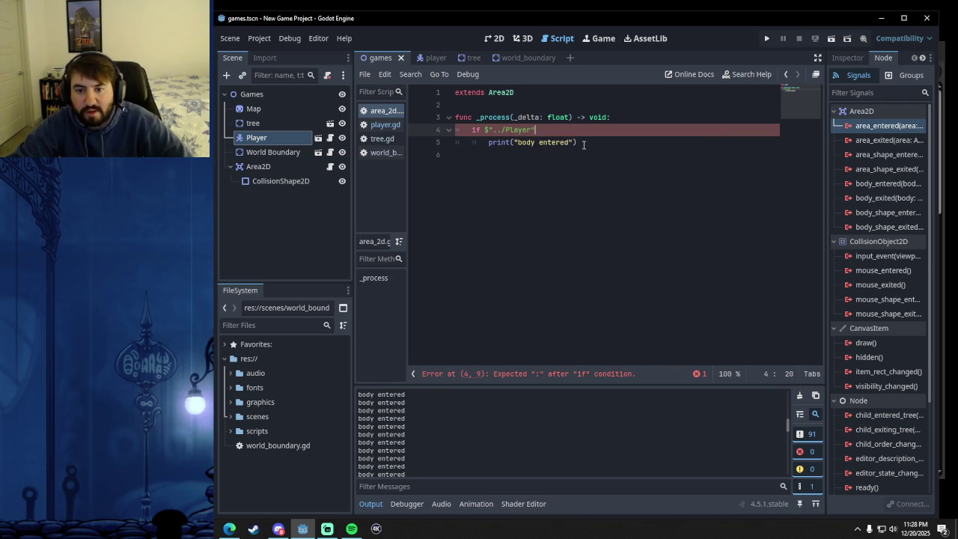
key("alt+Tab")
mouse_move(661, 42)
left_mouse_down()
mouse_move(236, 48)
mouse_move(745, 44)
mouse_move(0, 50)
left_mouse_up()
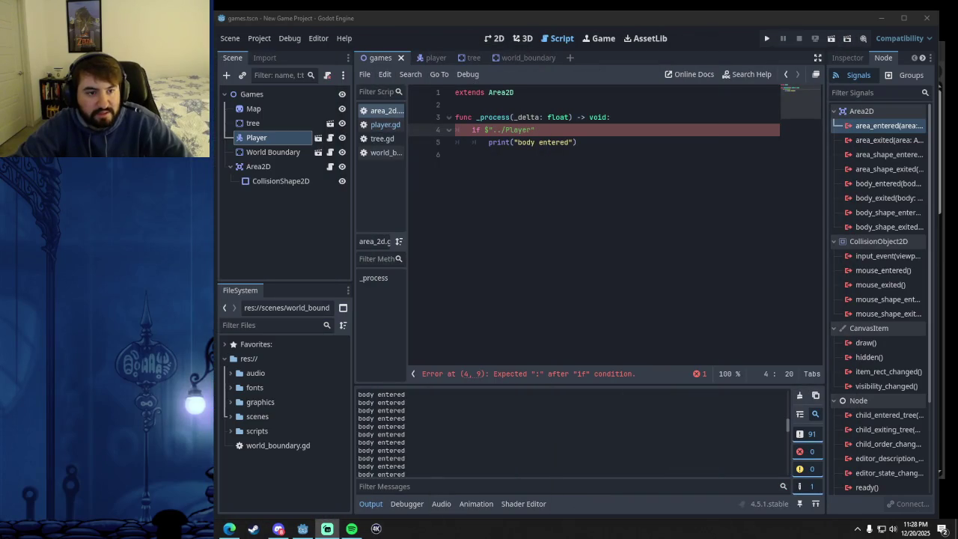
Play the tutorial video, seek forward and back, and pause near 3:11 on the solution.
left_click(229, 529)
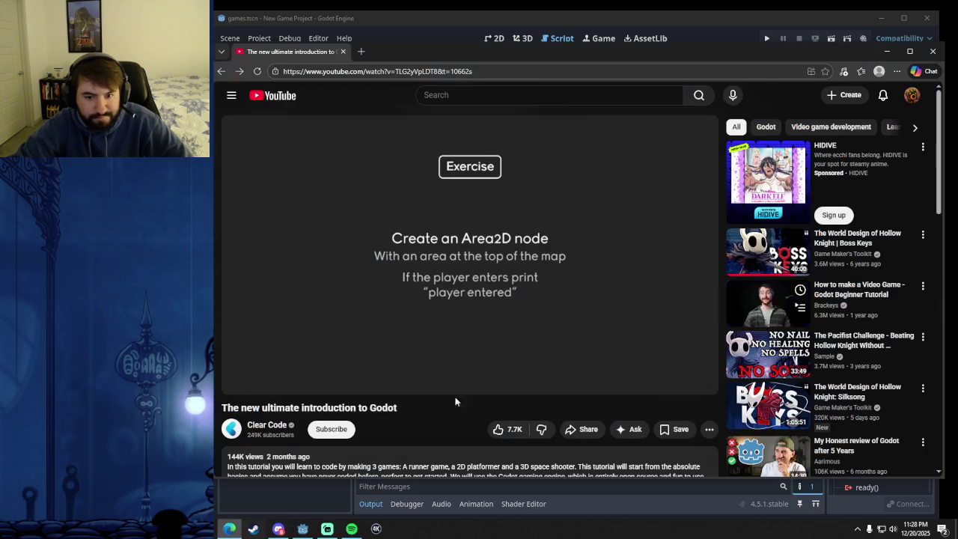
left_click(528, 322)
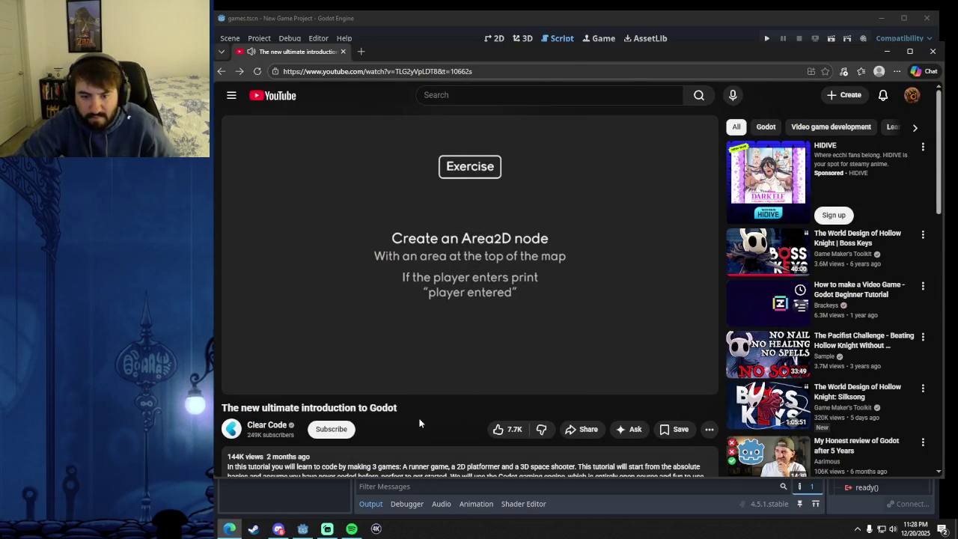
key("l")
key("Right")
key("Right")
key("Right")
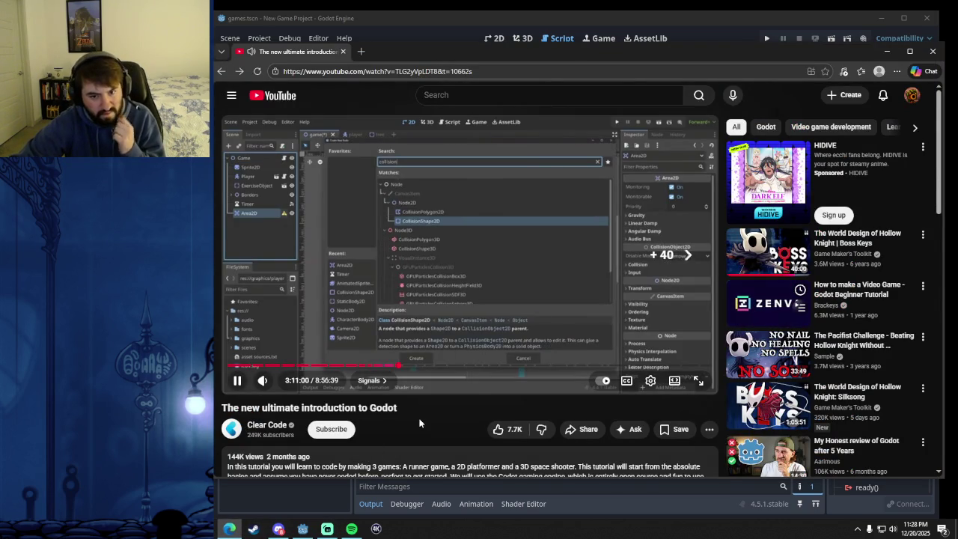
key("Right")
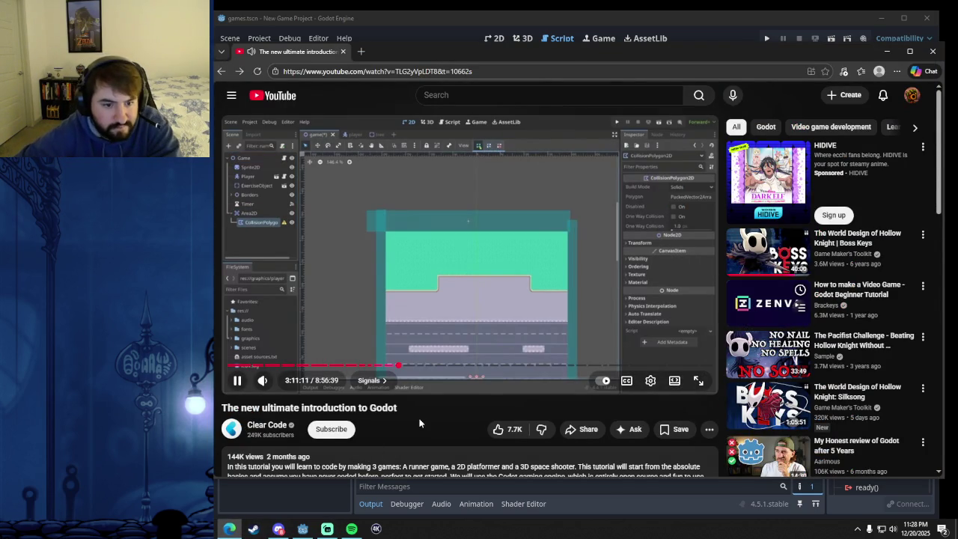
key("Left")
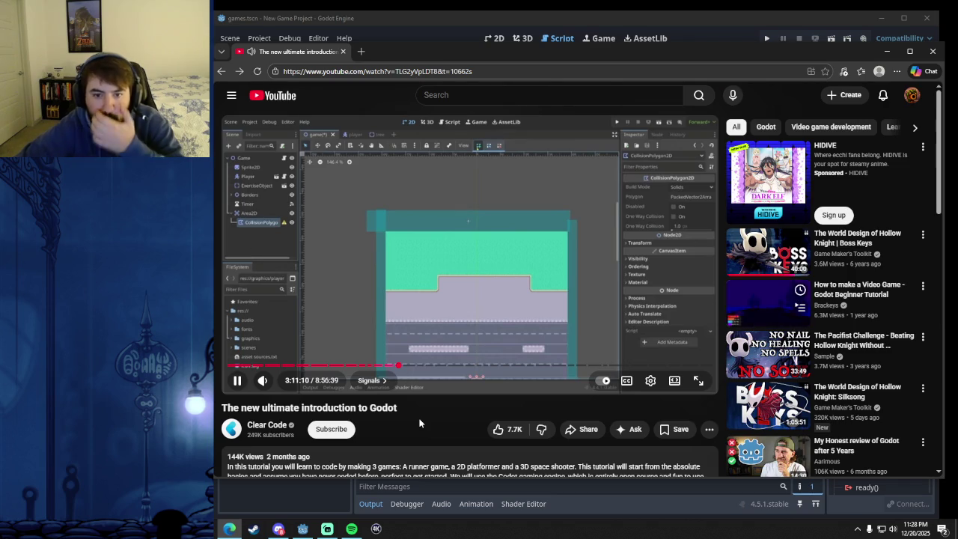
key("Left")
key("Left")
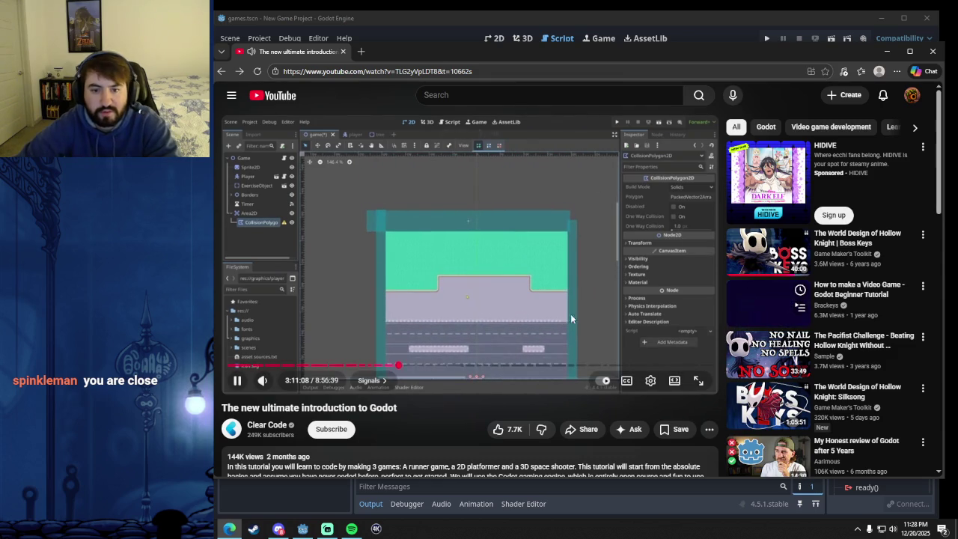
left_click(561, 173)
Back in Godot, pick body_entered in the signals list and delete the $"../Player" reference from line 4.
left_click(539, 21)
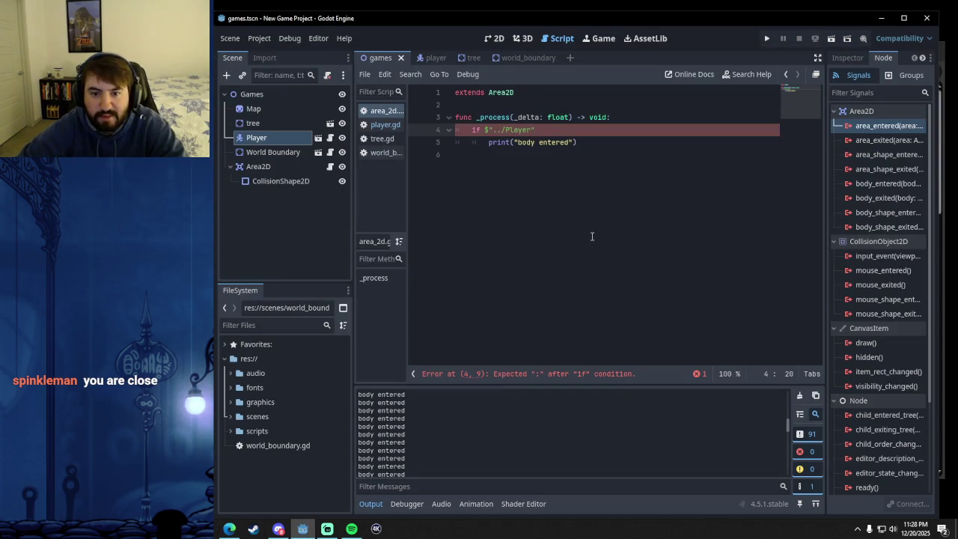
left_click(889, 184)
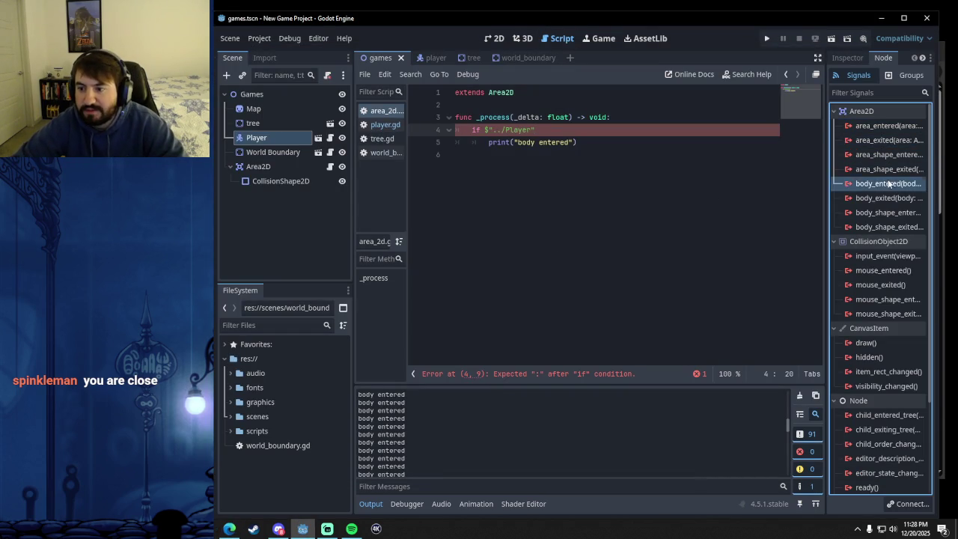
mouse_move(229, 528)
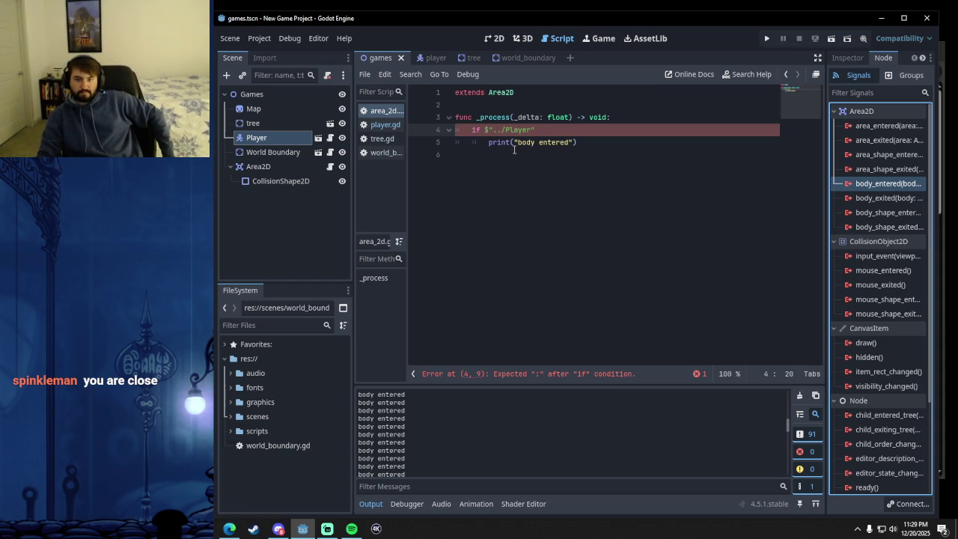
left_click_drag(485, 131, 542, 133)
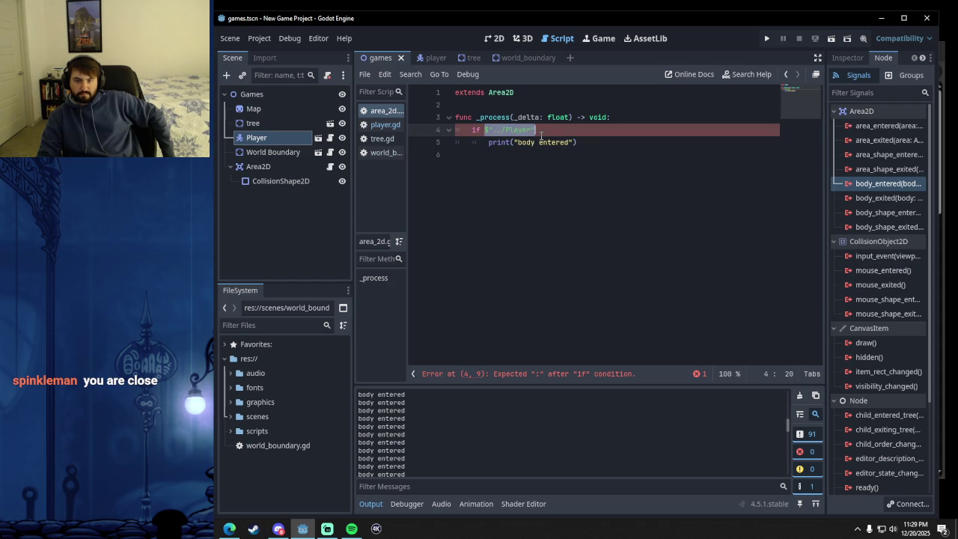
key("BackSpace")
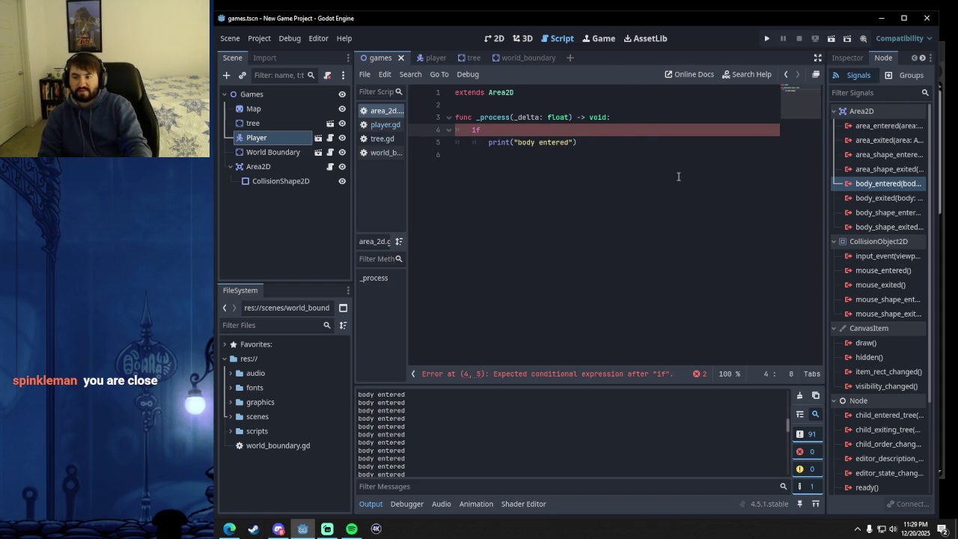
Make line 4 read 'if body_shape_entered:' and run the game with F5.
type("body")
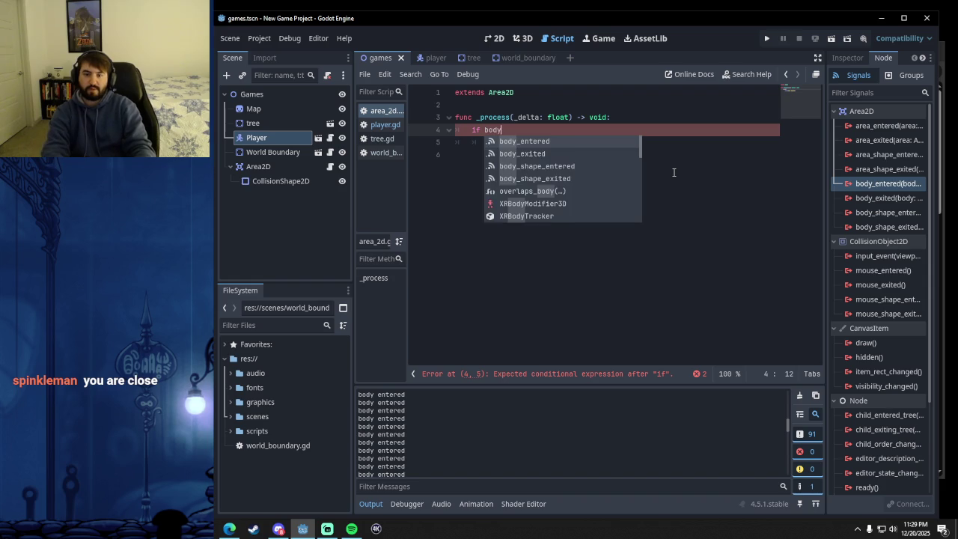
key("Return")
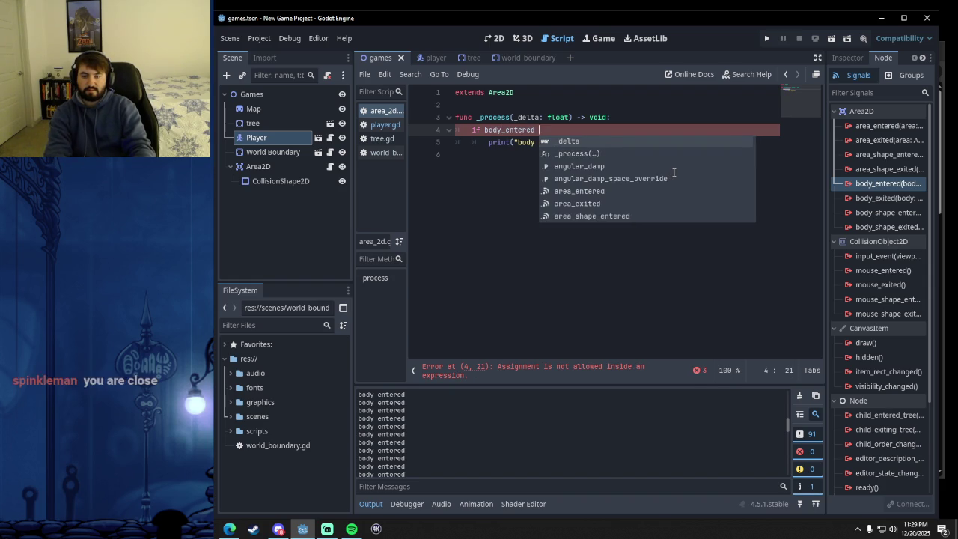
key("BackSpace")
key("BackSpace")
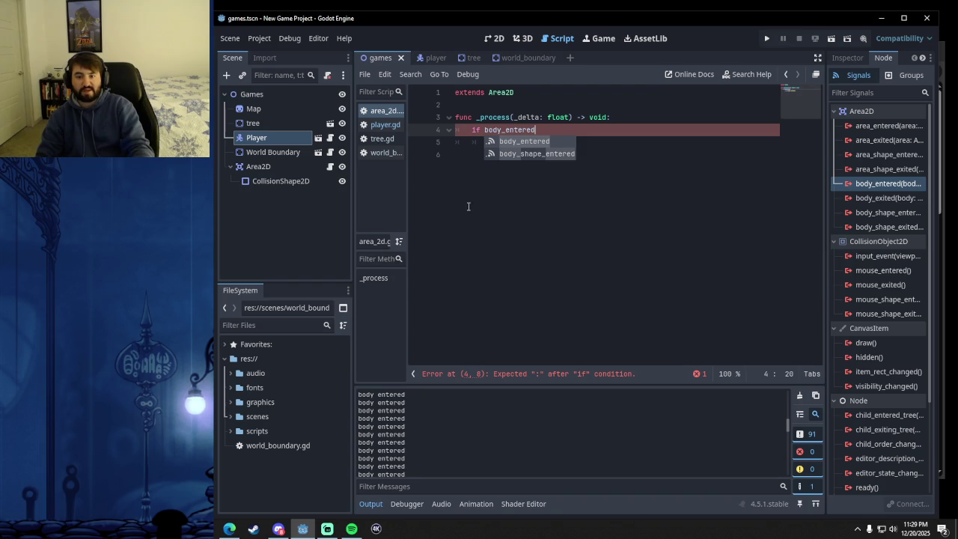
double_click(529, 155)
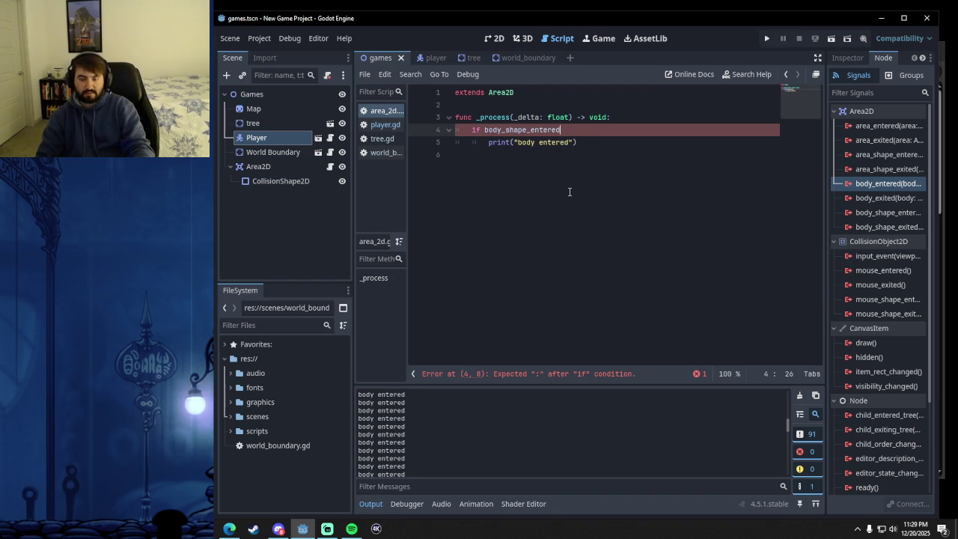
type(":")
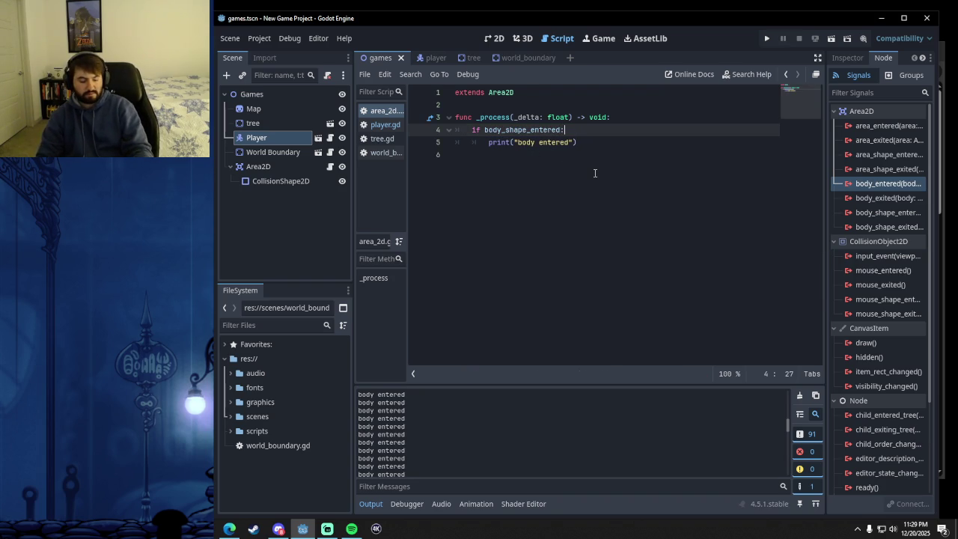
key("F5")
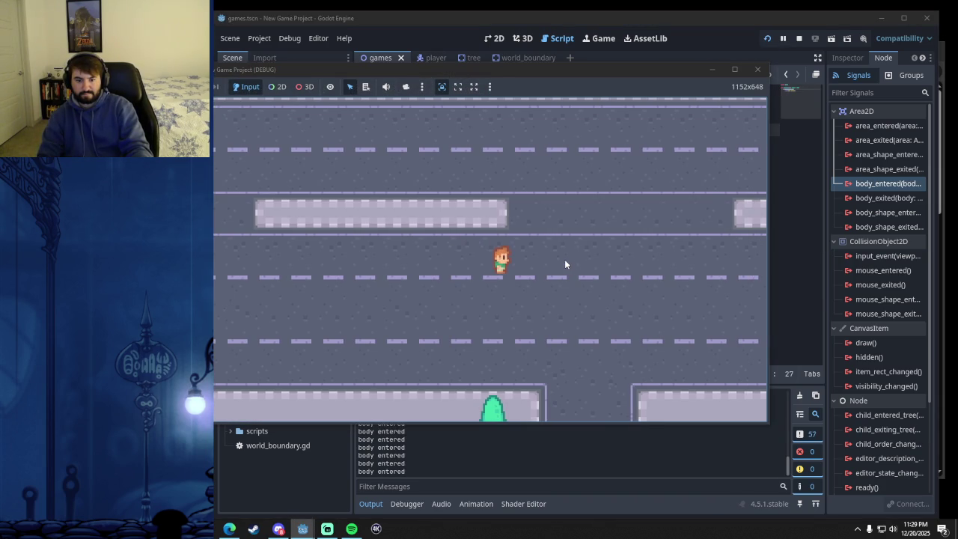
Stop the running game, leaving the output full of 'body entered' prints.
left_click(755, 72)
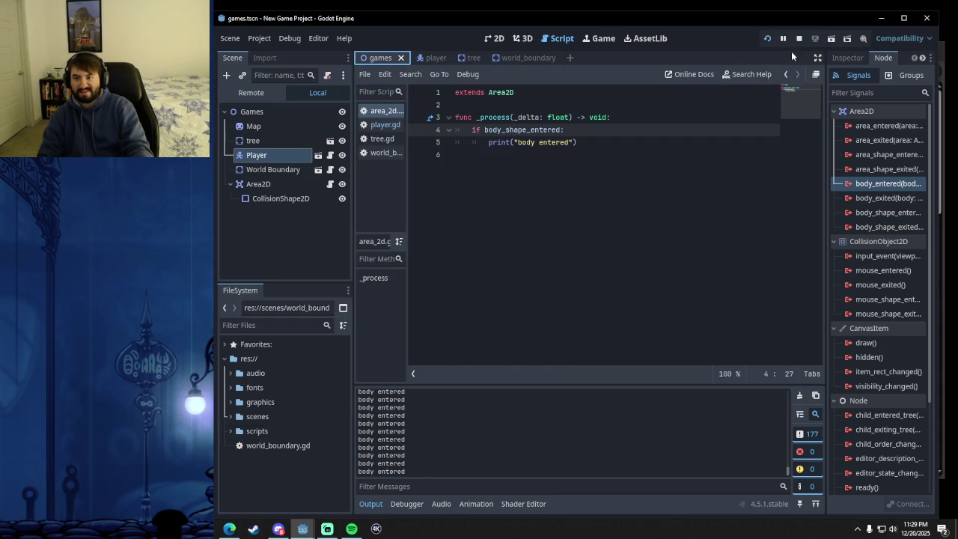
left_click(798, 40)
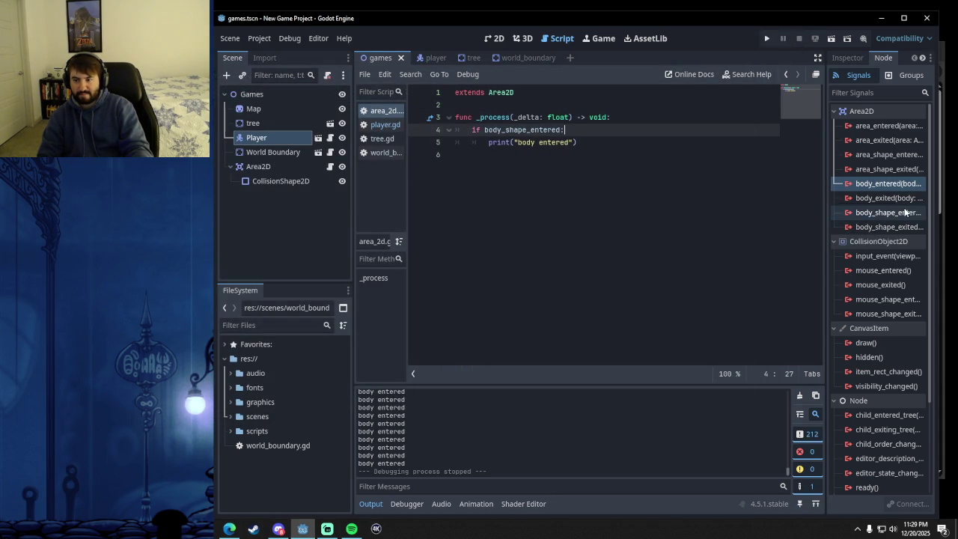
mouse_move(905, 213)
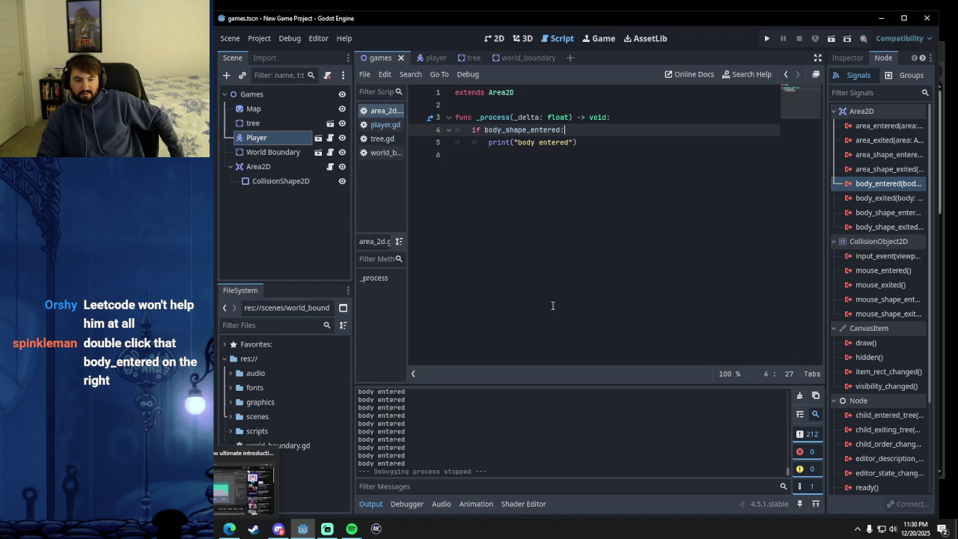
Cancel a first connection attempt and delete 'body_shape_entered:' from line 4.
double_click(892, 183)
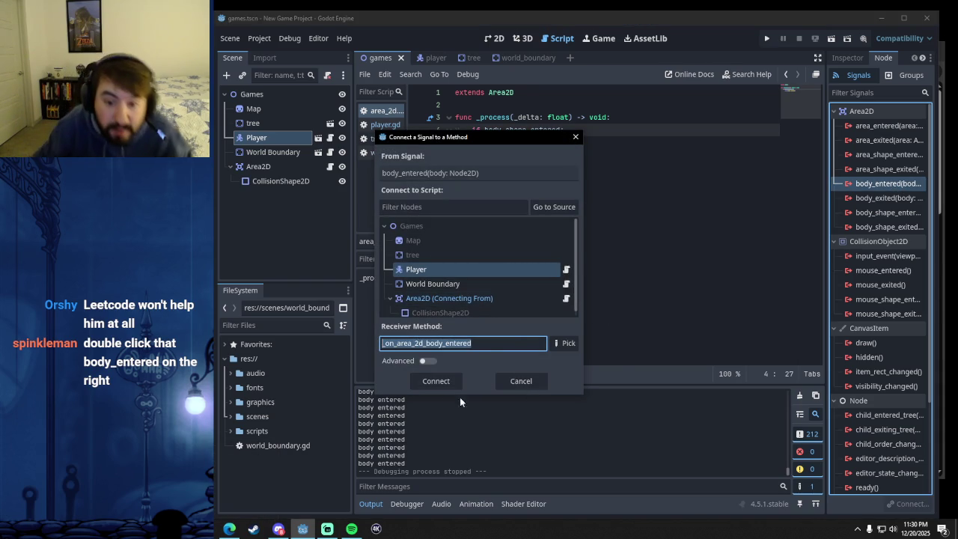
left_click(503, 382)
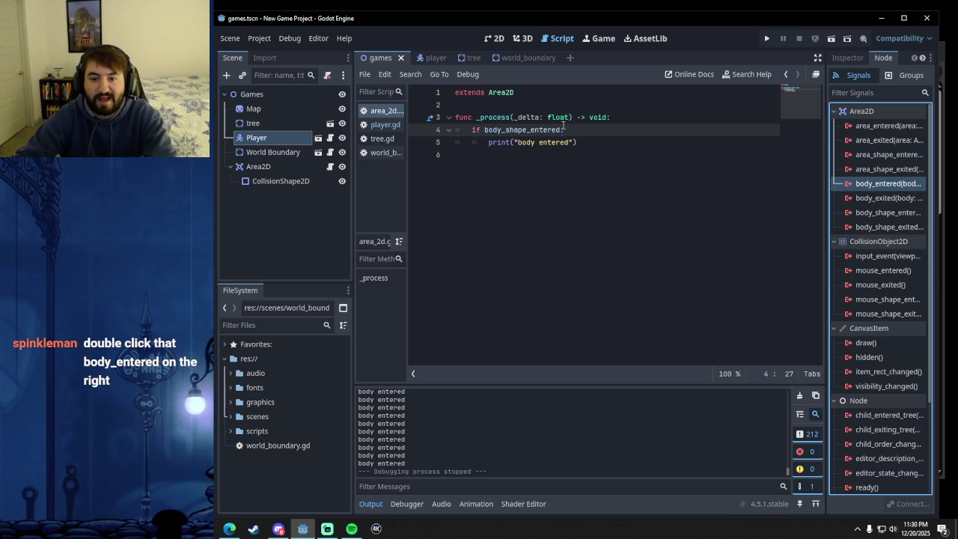
left_click_drag(566, 138, 487, 130)
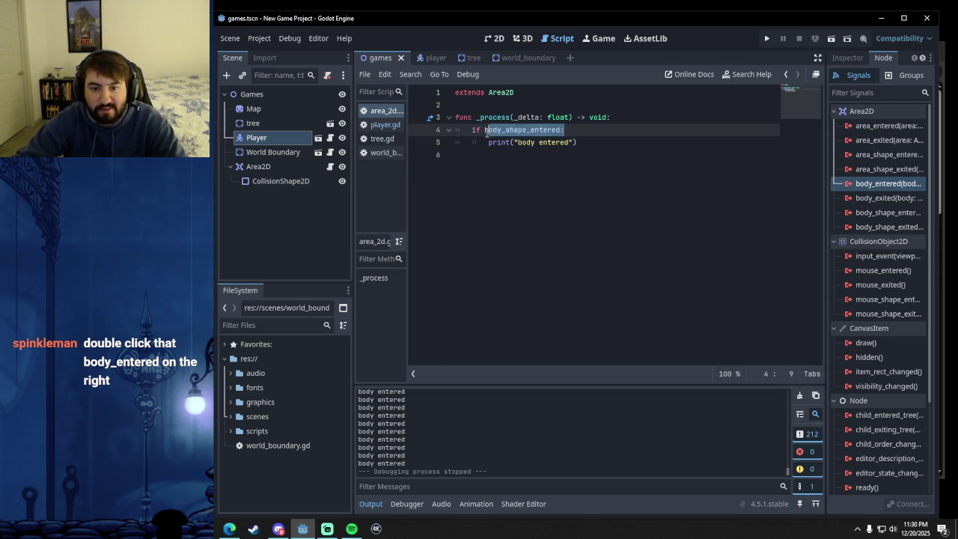
key("BackSpace")
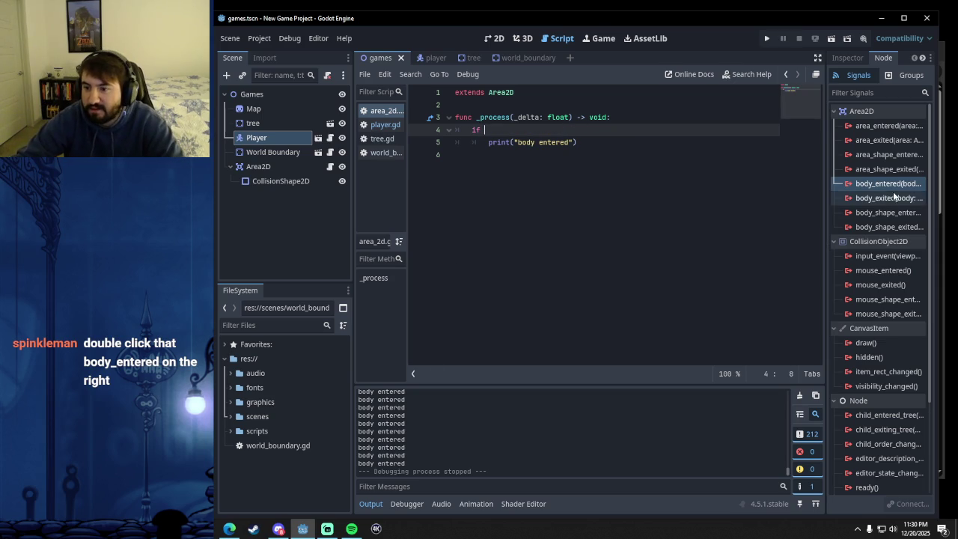
Connect Area2D's body_entered signal to the Player script as _on_area_2d_body_entered.
double_click(887, 185)
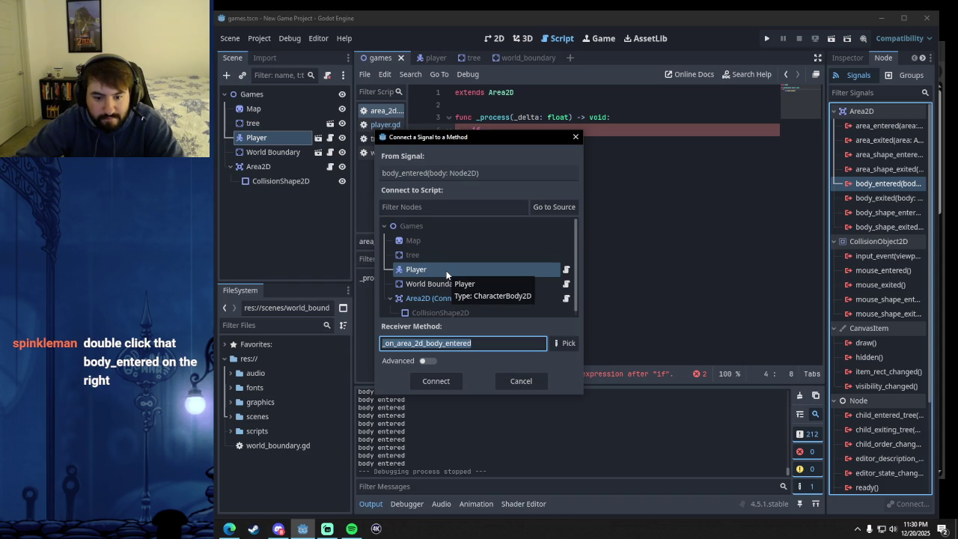
left_click(439, 283)
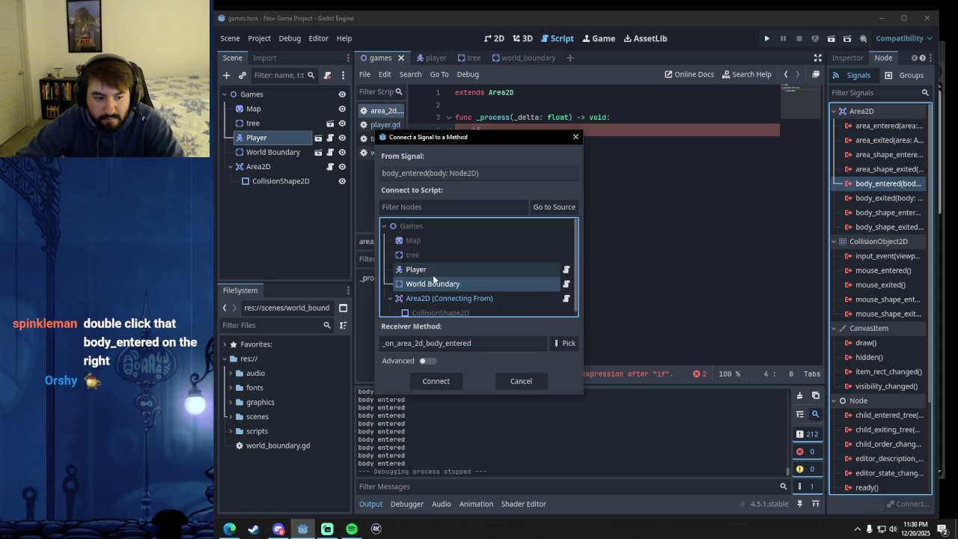
left_click(434, 274)
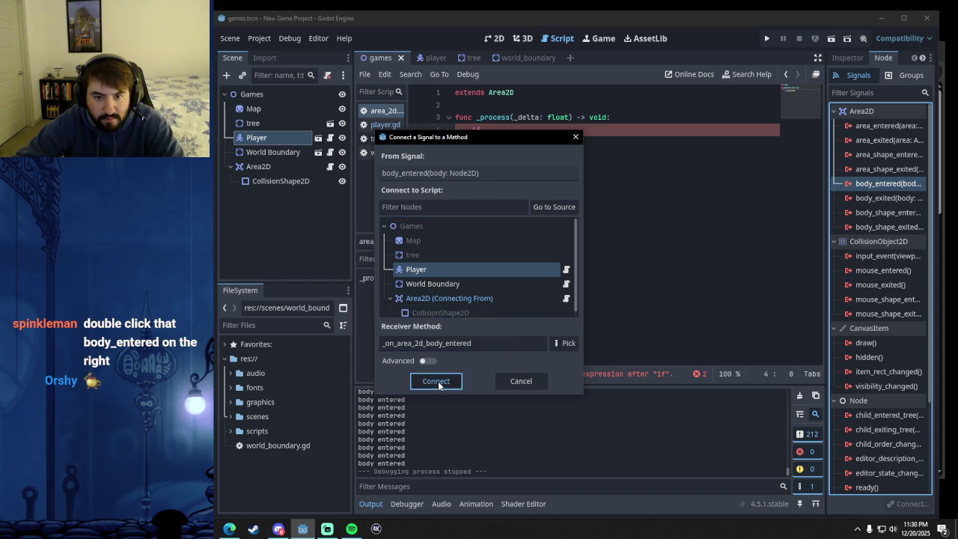
left_click(438, 381)
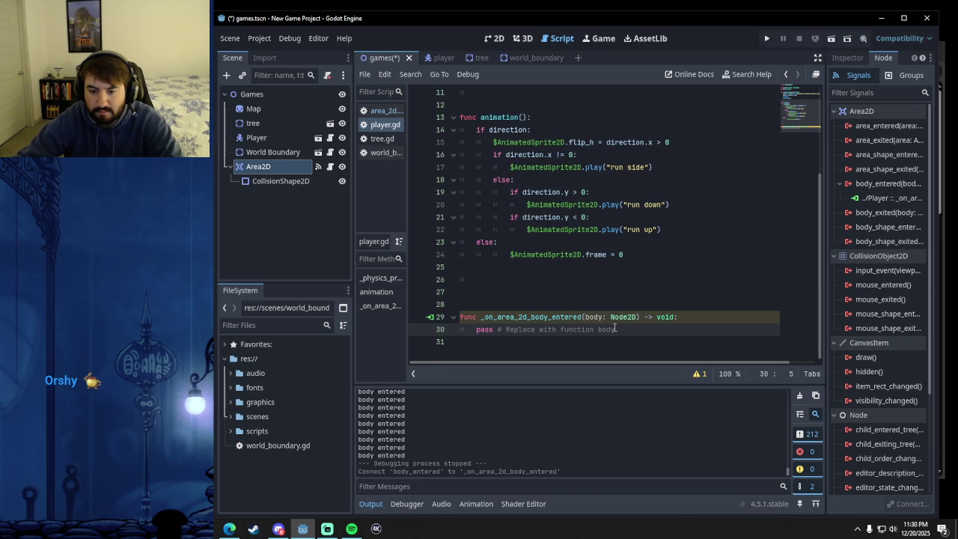
Delete the generated _on_area_2d_body_entered function from player.gd and save.
left_click(649, 332)
left_click_drag(640, 329, 454, 317)
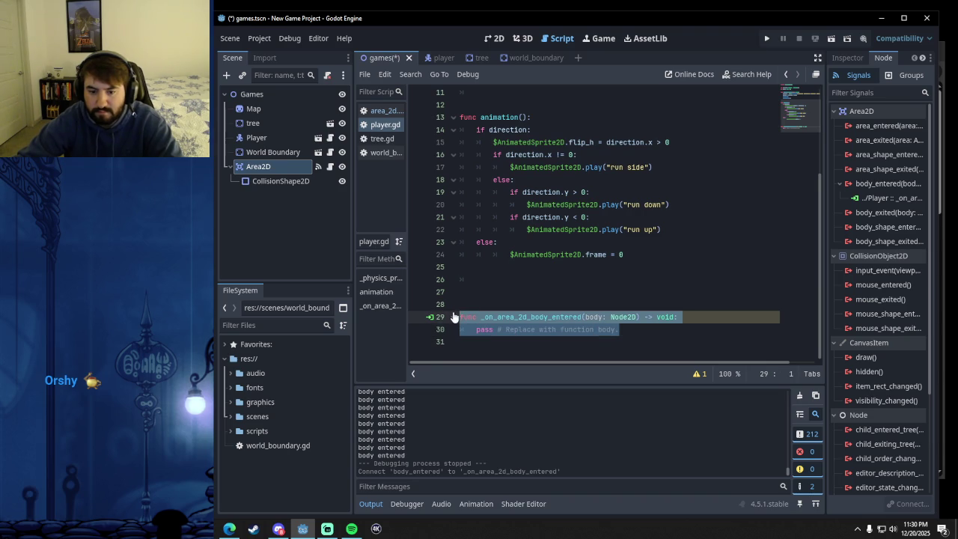
key("BackSpace")
key("BackSpace")
key("BackSpace")
key("BackSpace")
key("BackSpace")
key("BackSpace")
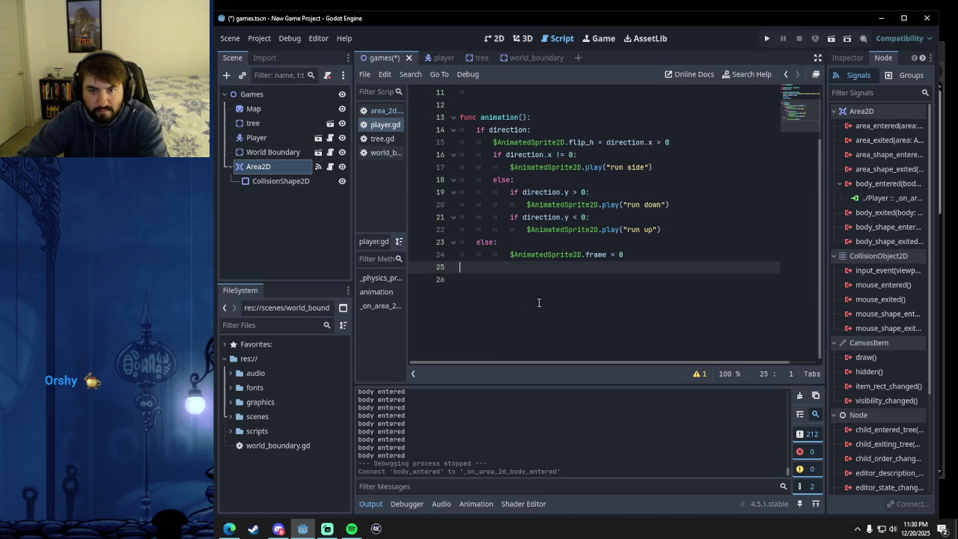
key("ctrl+s")
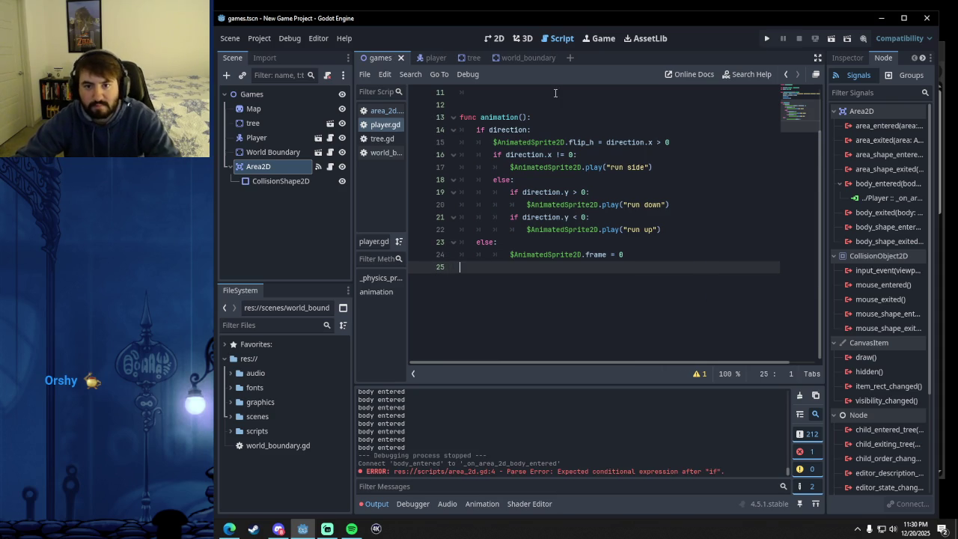
Switch to the world_boundary scene and open the area_2d.gd script.
left_click(513, 60)
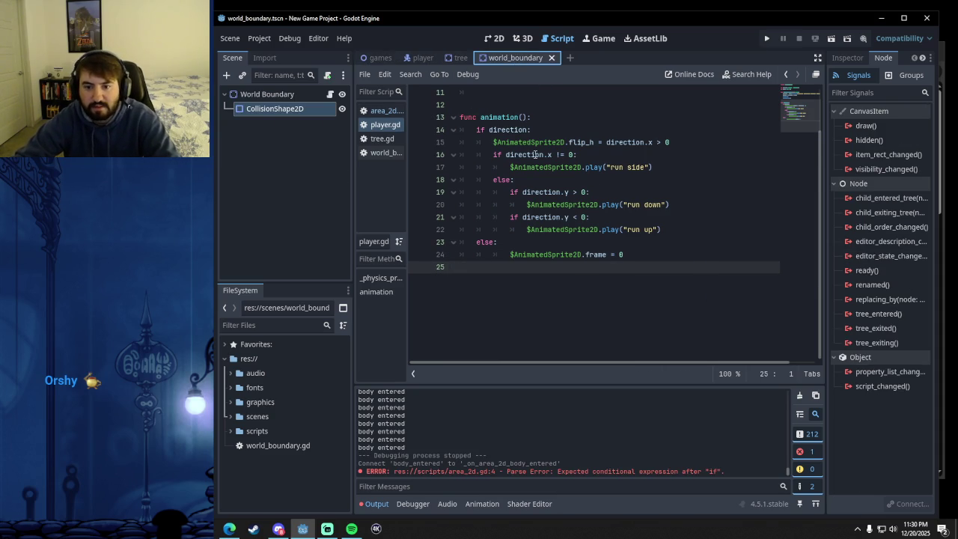
left_click(383, 152)
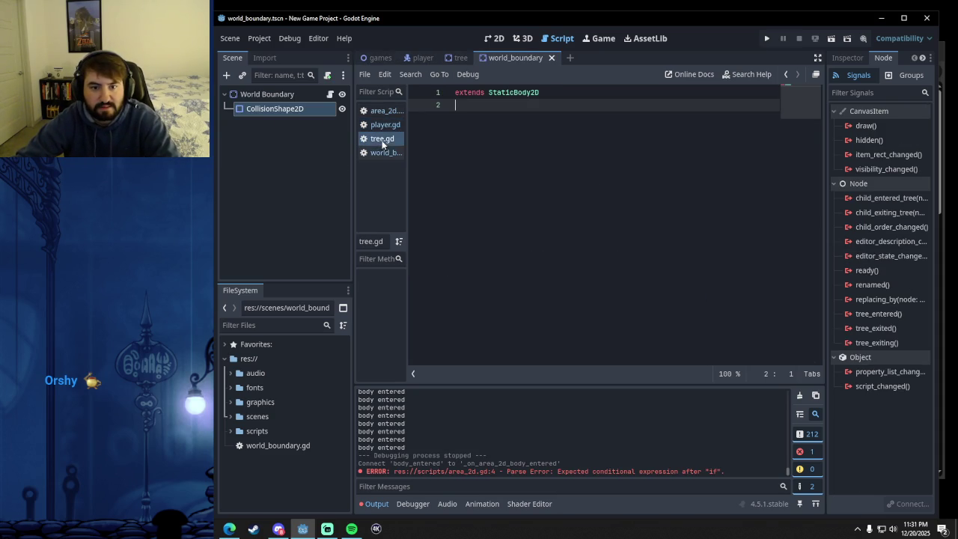
left_click(383, 112)
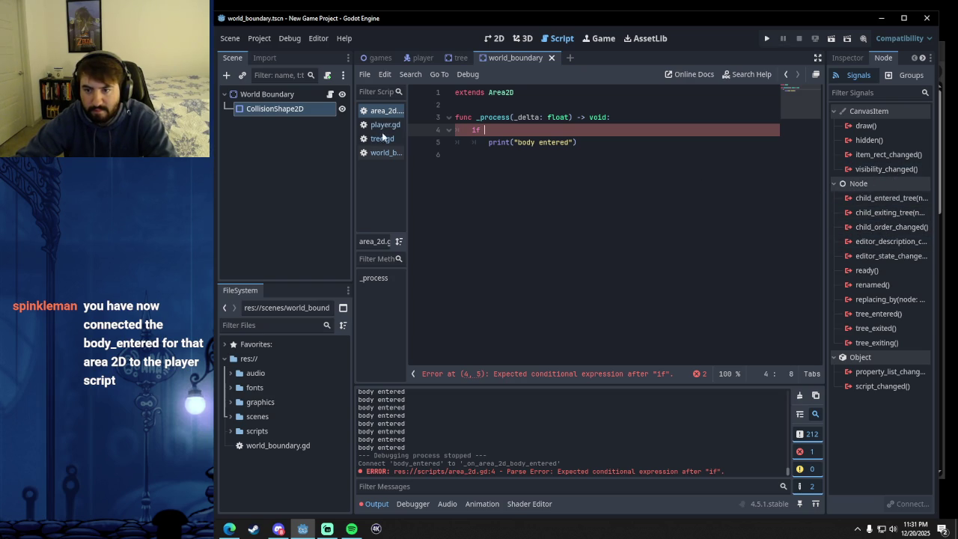
In the games scene, disconnect the Area2D's body_entered signal from the Player script.
left_click(378, 60)
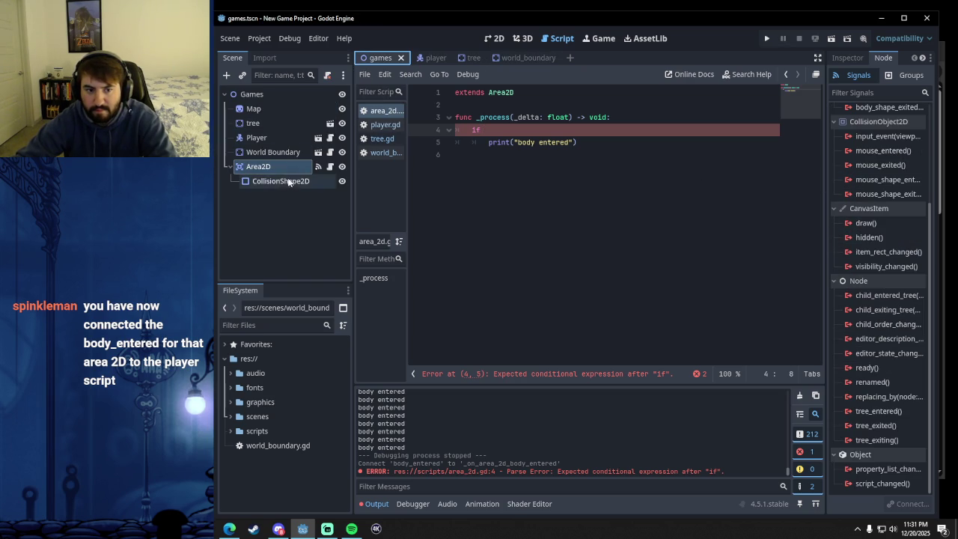
scroll(888, 172, "up", 5)
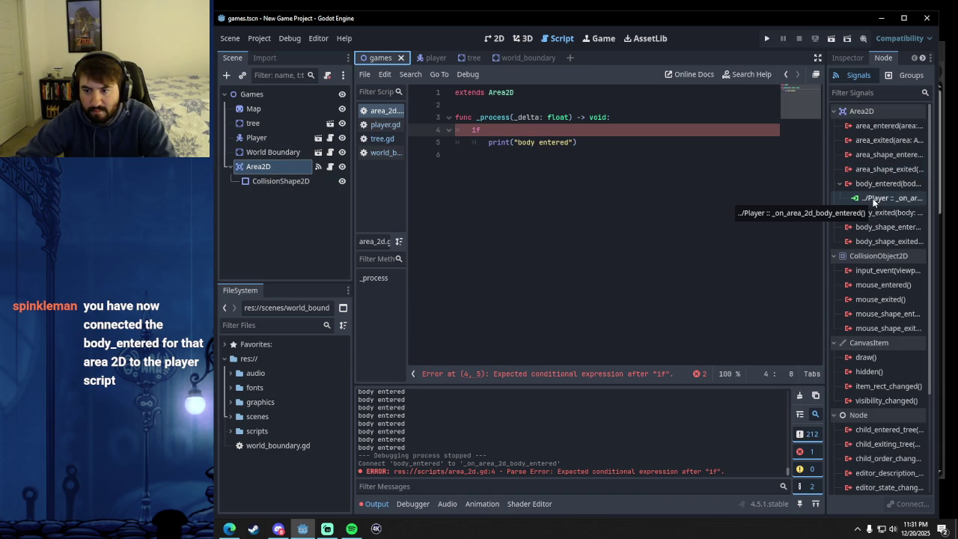
left_click(875, 199)
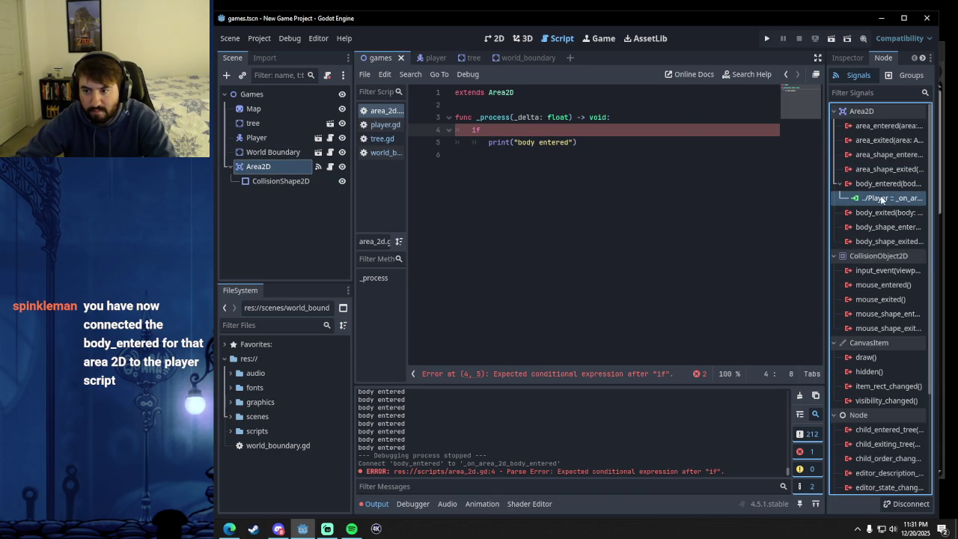
right_click(889, 197)
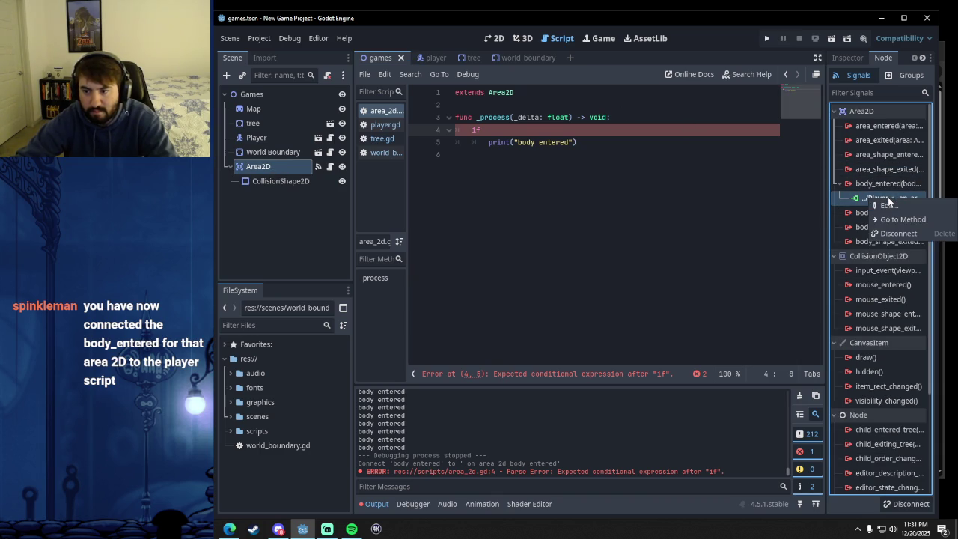
left_click(886, 197)
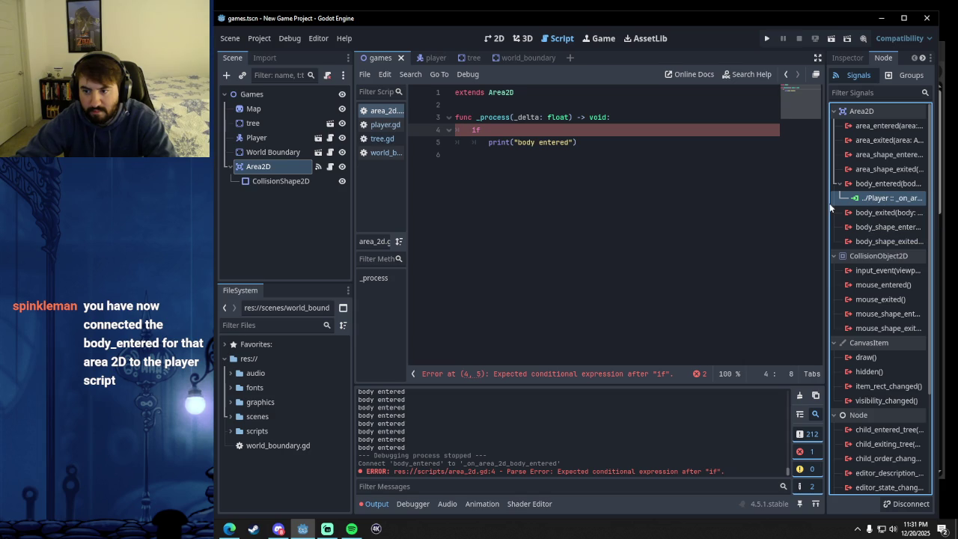
right_click(877, 197)
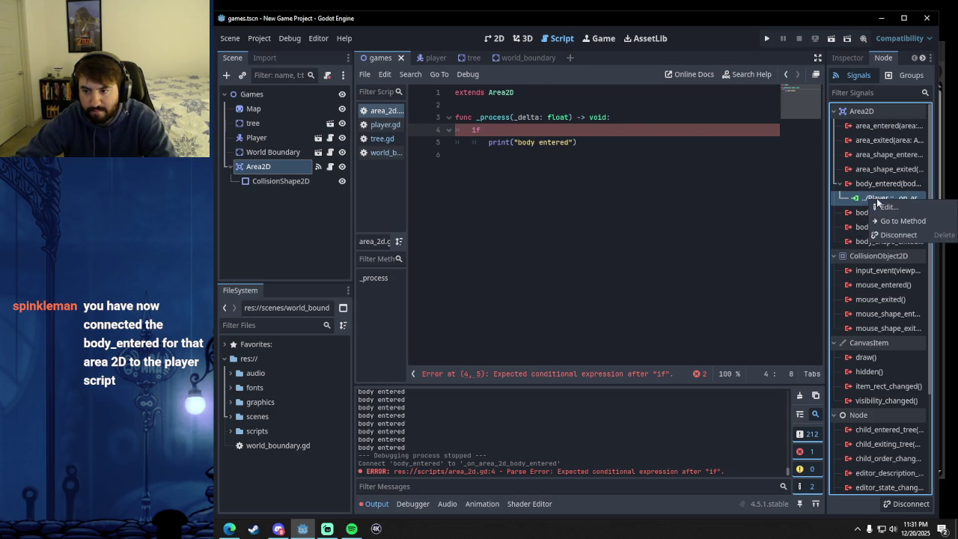
left_click(904, 227)
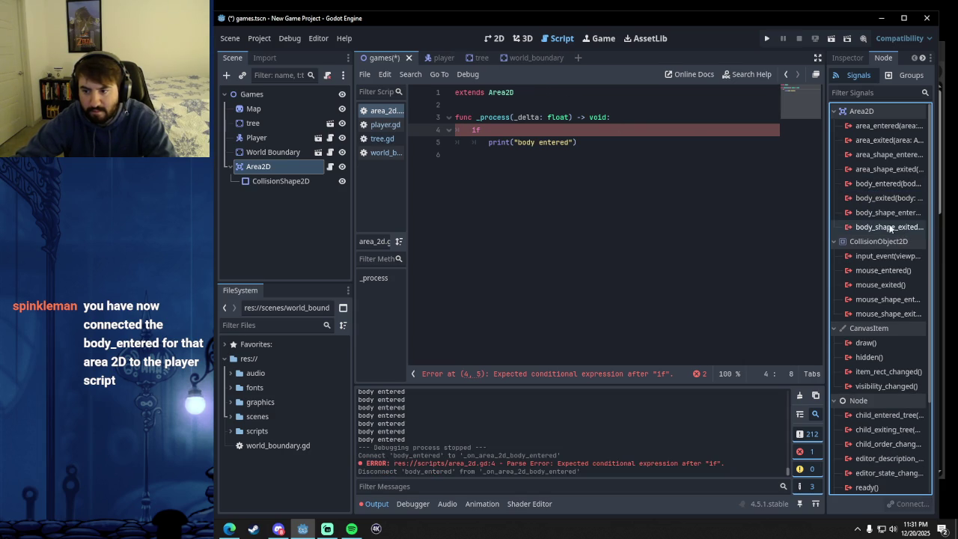
Reconnect body_entered to the Player script and save the scene.
double_click(883, 183)
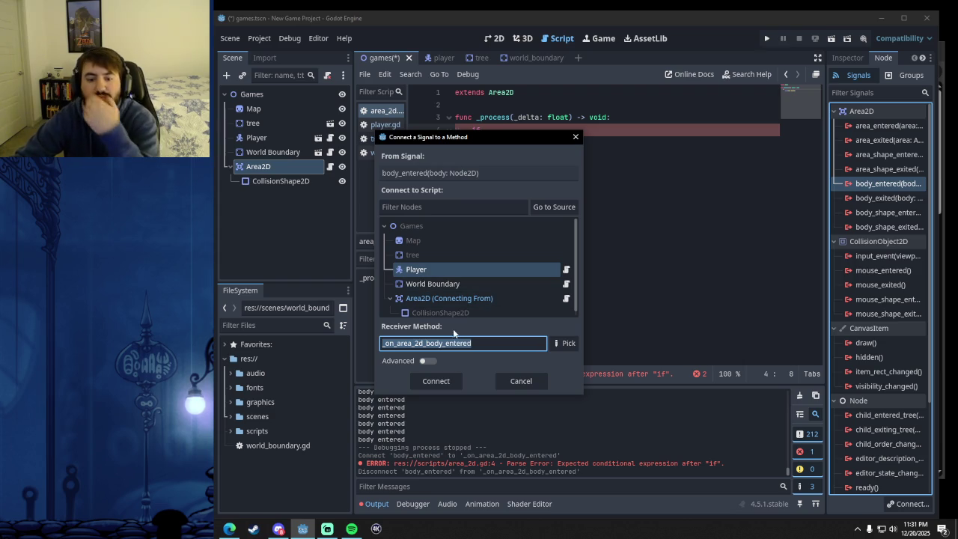
left_click(436, 383)
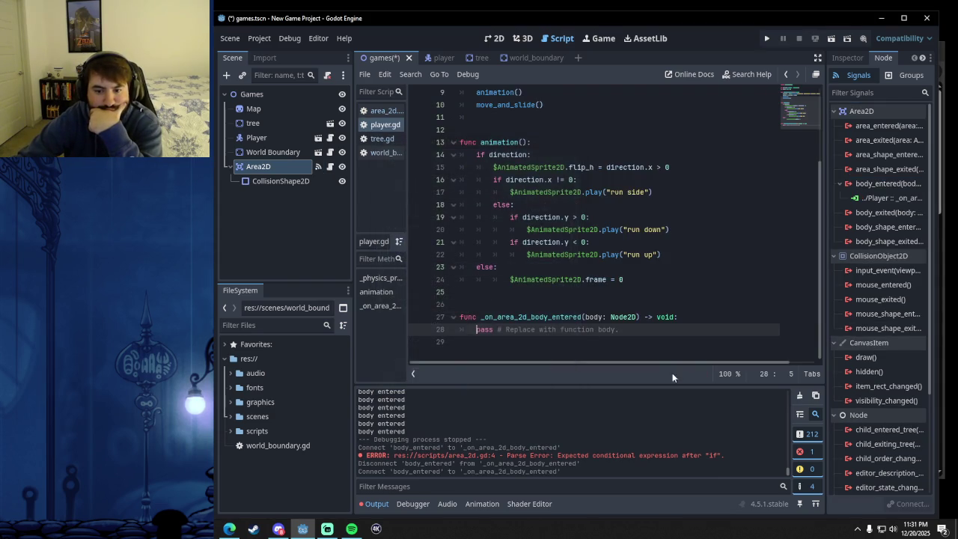
scroll(643, 329, "up", 3)
scroll(643, 329, "down", 3)
scroll(642, 330, "up", 3)
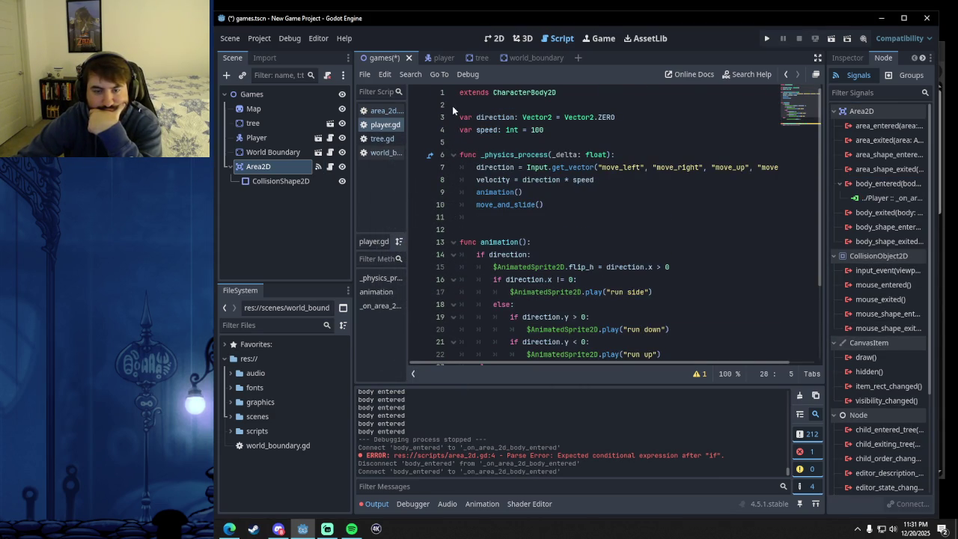
key("ctrl+s")
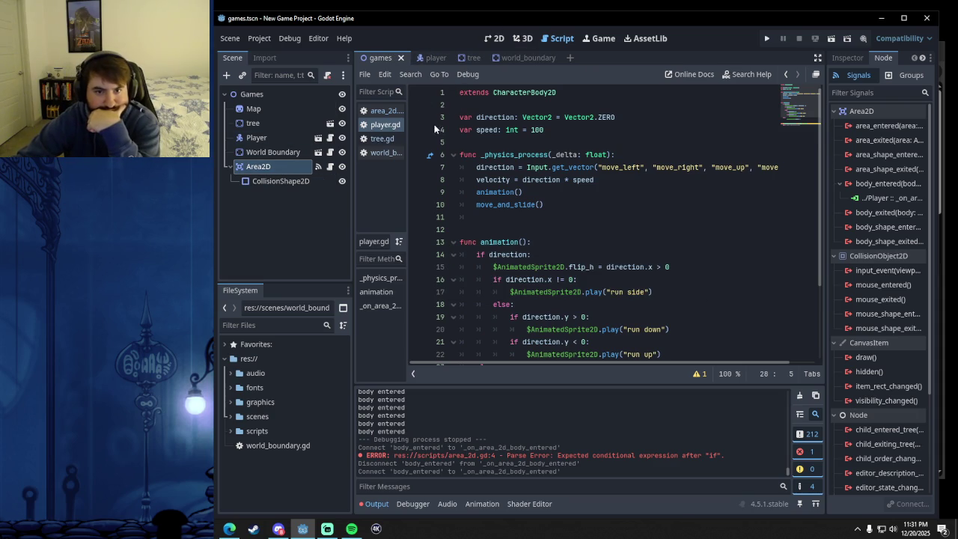
Jump from the body_entered connection to its _on_area_2d_body_entered function in player.gd.
left_click(384, 110)
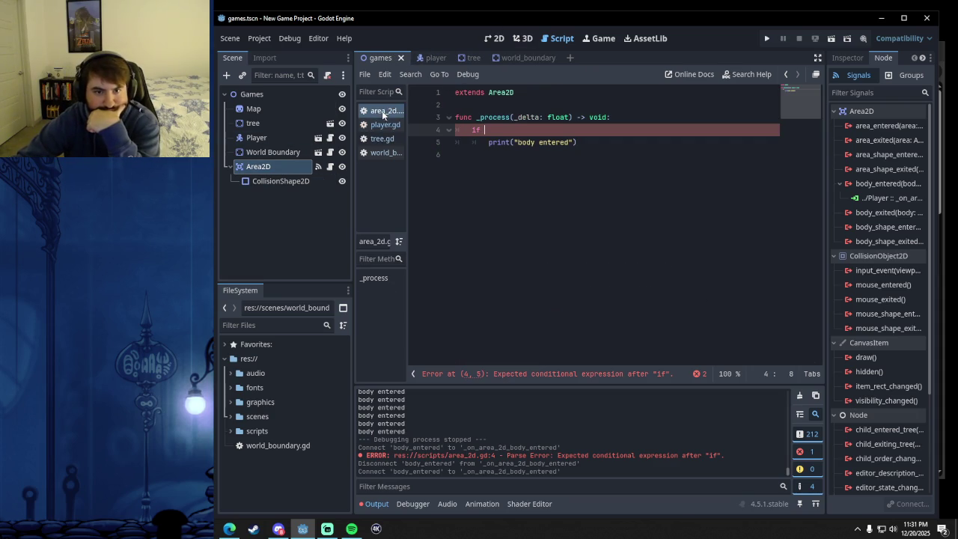
left_click(874, 199)
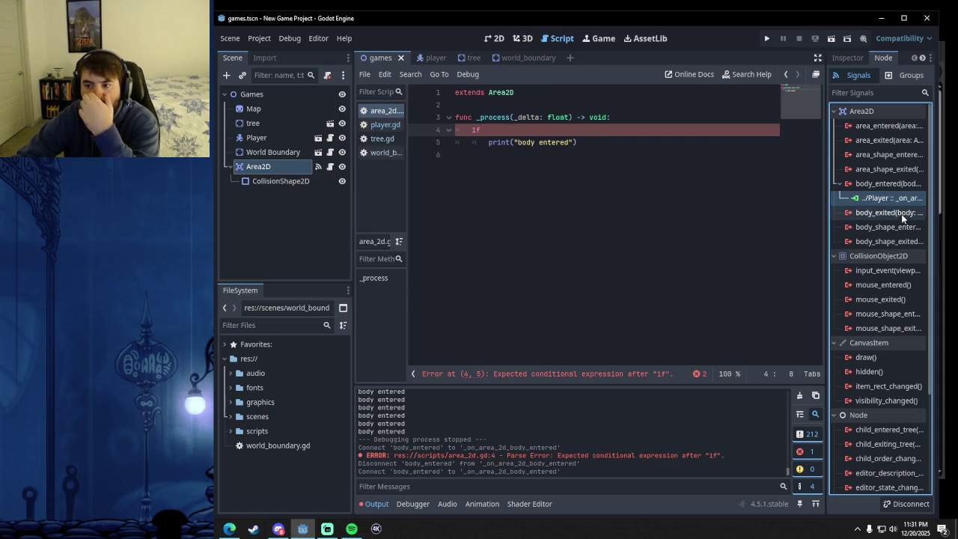
double_click(891, 198)
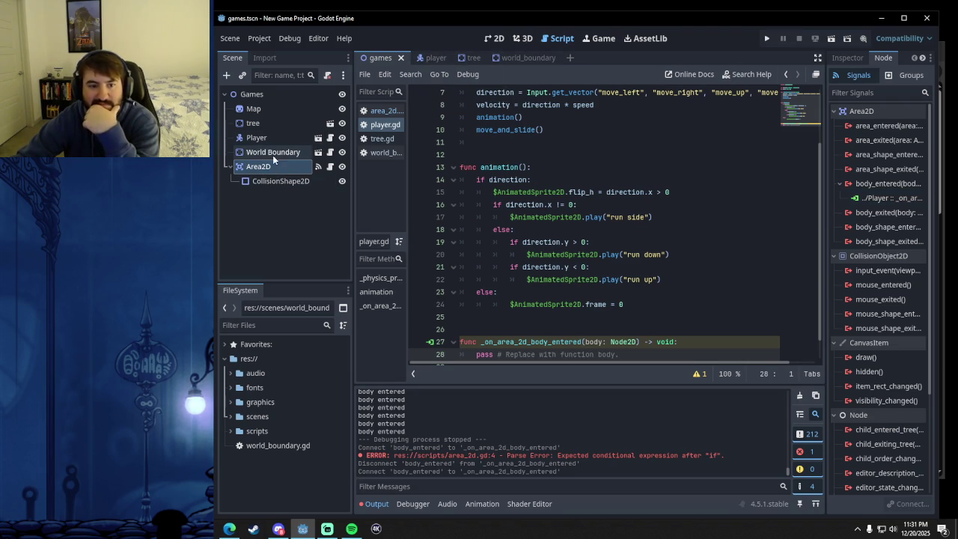
Return to the games scene with area_2d.gd open and put the cursor on line 4's if.
left_click(504, 62)
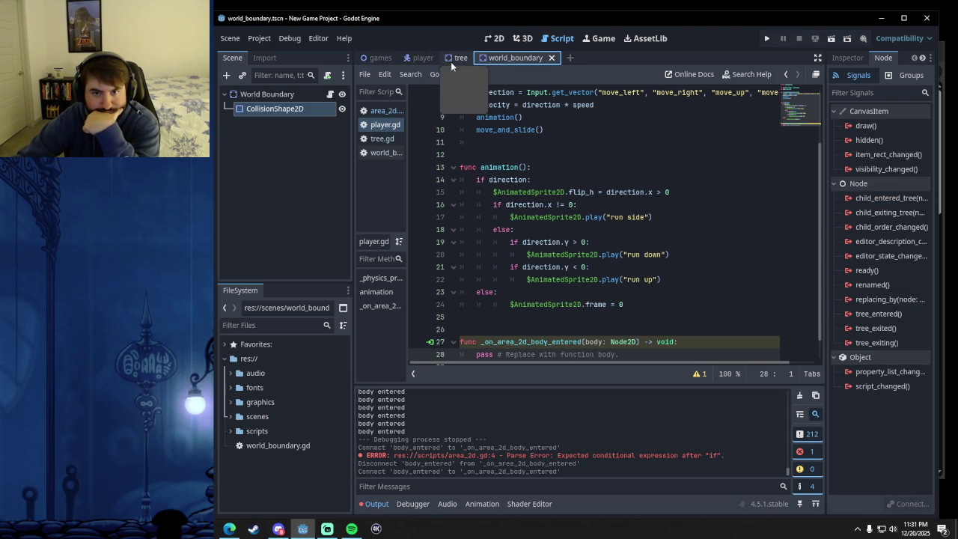
left_click(389, 113)
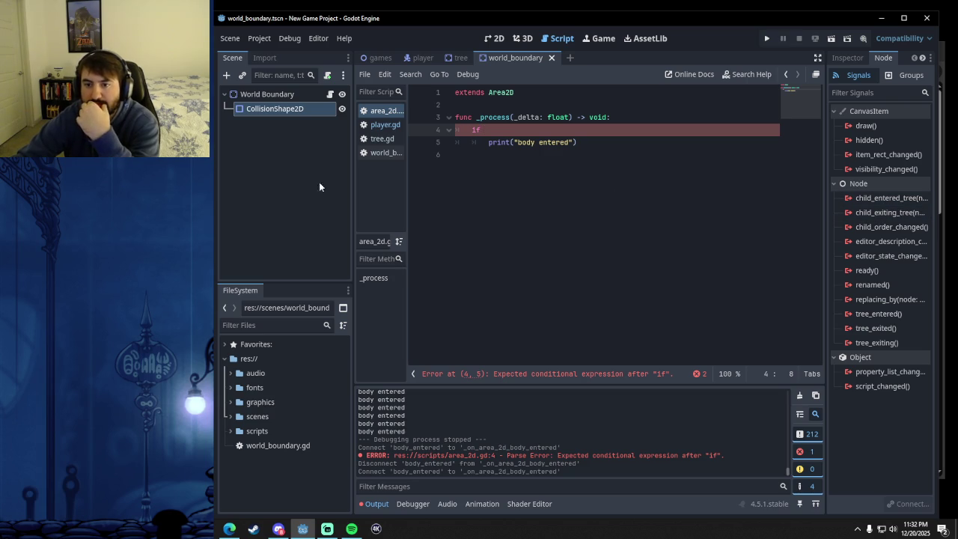
left_click(378, 57)
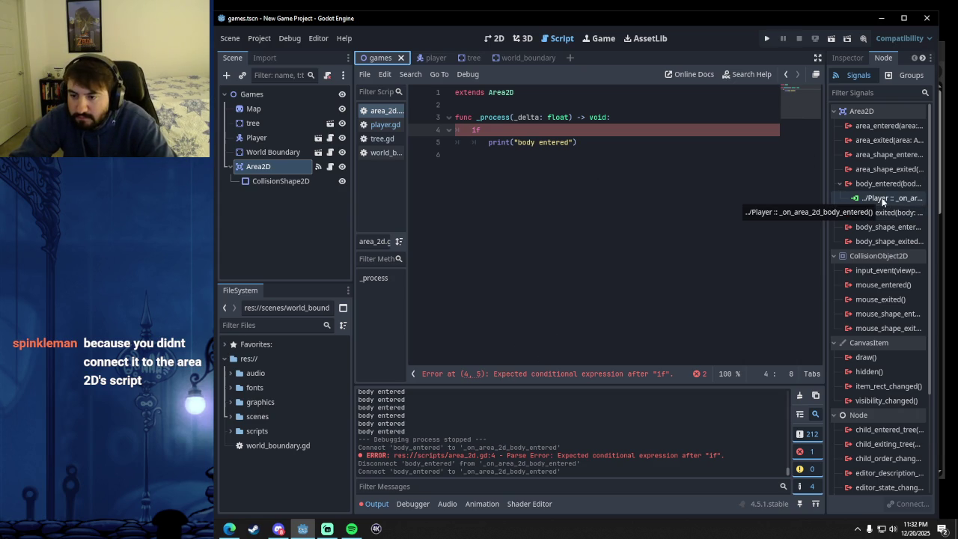
left_click(539, 133)
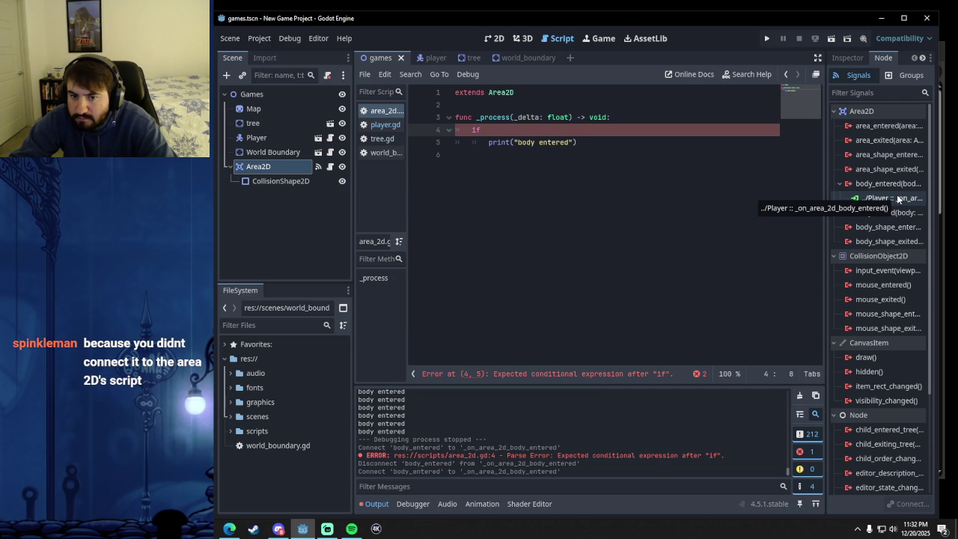
Complete line 4 as 'if $"../Player"._on_area_2d_body_entered():' and switch to the 2D view.
left_click_drag(256, 138, 533, 137)
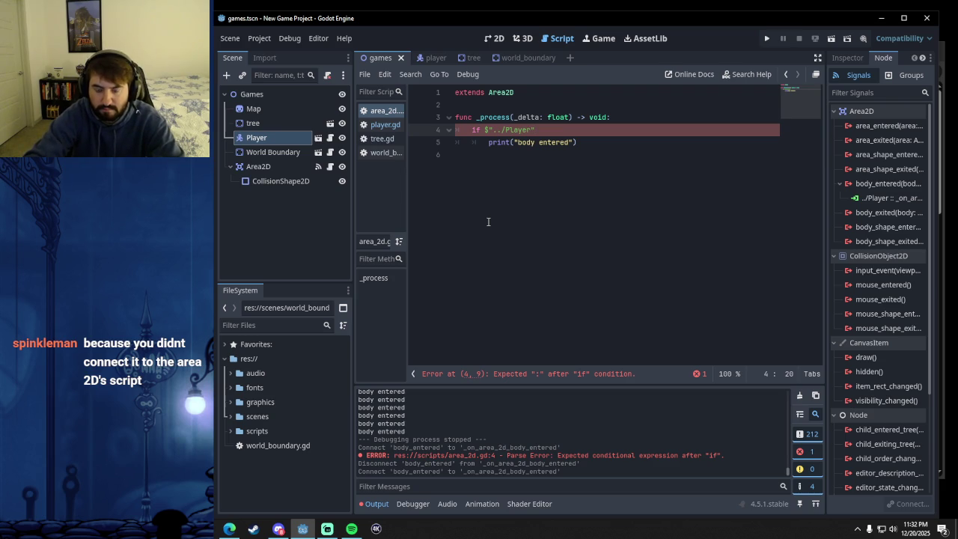
type("_on")
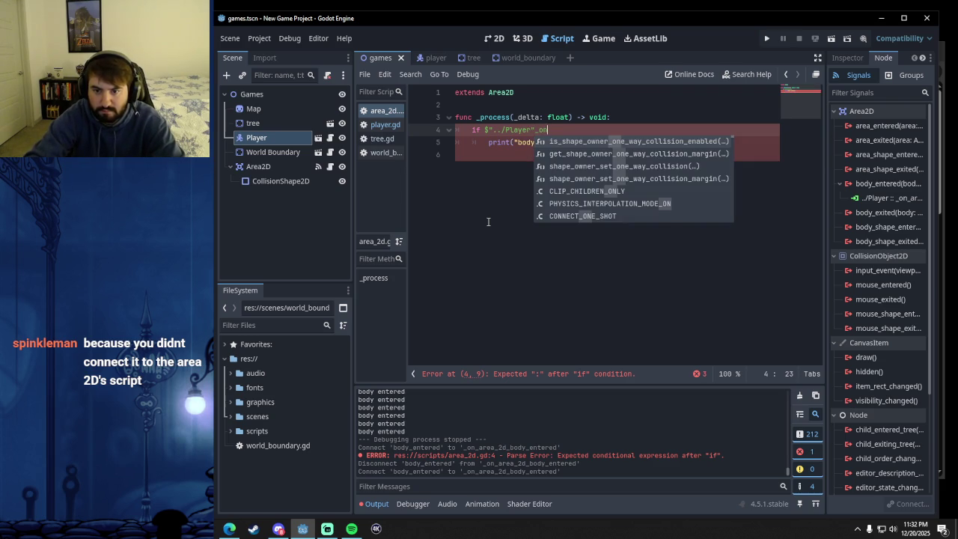
key("BackSpace")
key("BackSpace")
key("BackSpace")
type(".")
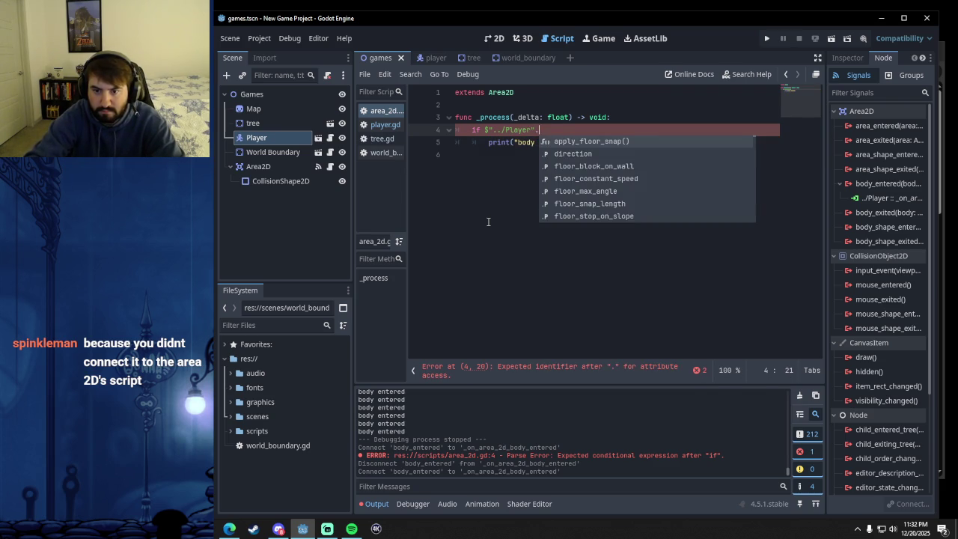
type("body")
key("Return")
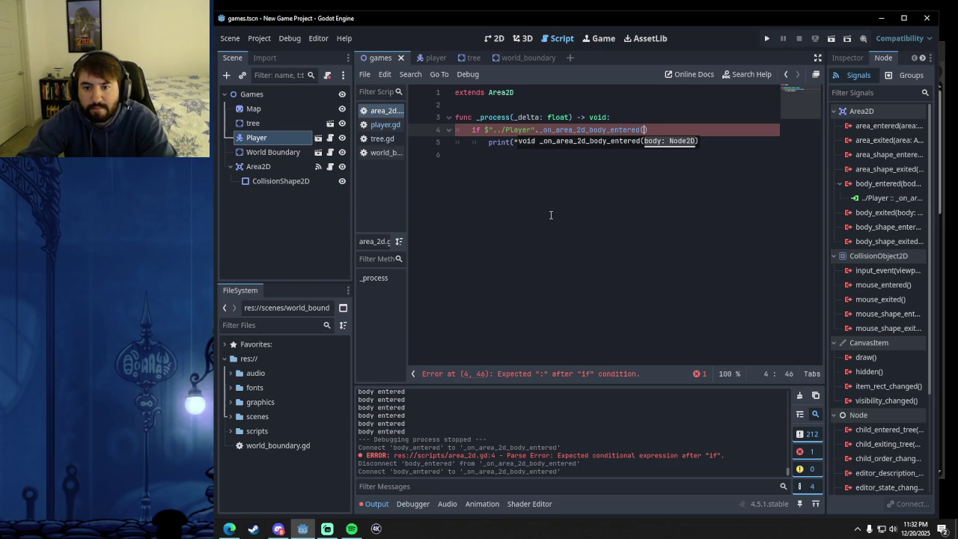
left_click(652, 131)
type(":")
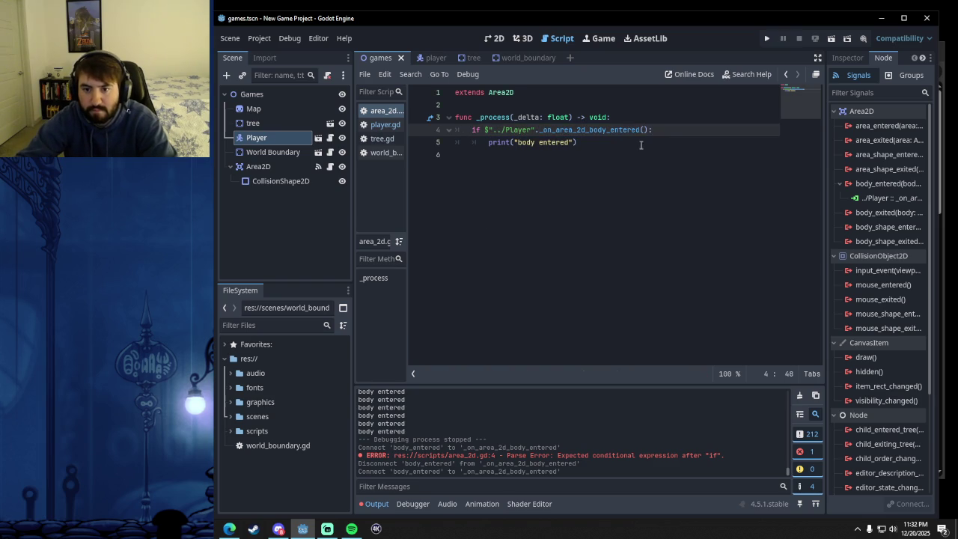
left_click(594, 166)
left_click(617, 141)
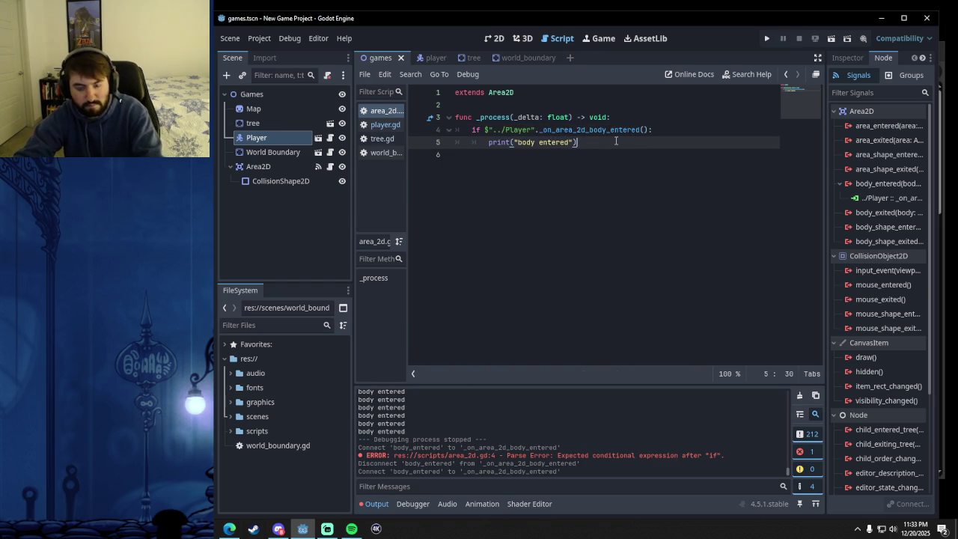
left_click(494, 38)
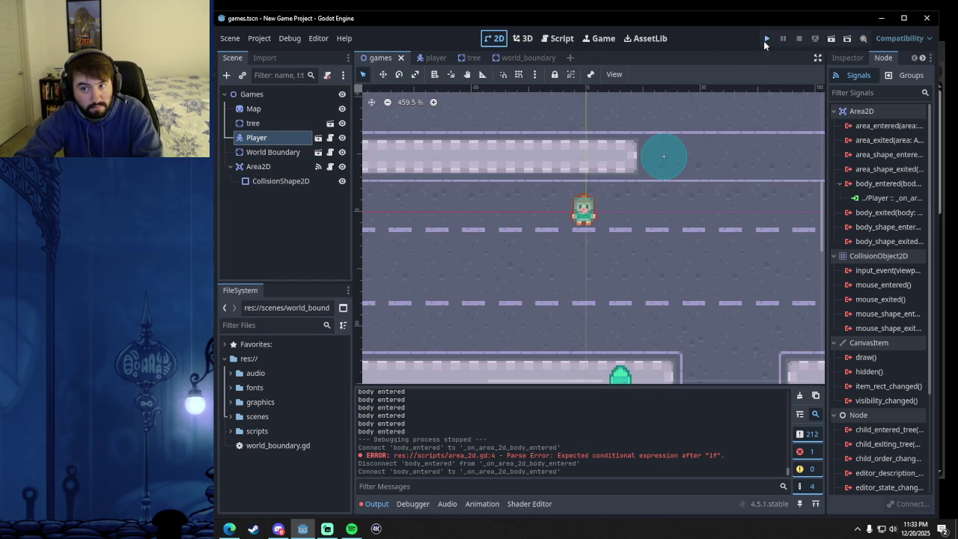
Run the project, set a breakpoint on line 4 after the invalid-call error, then switch to YouTube.
left_click(767, 38)
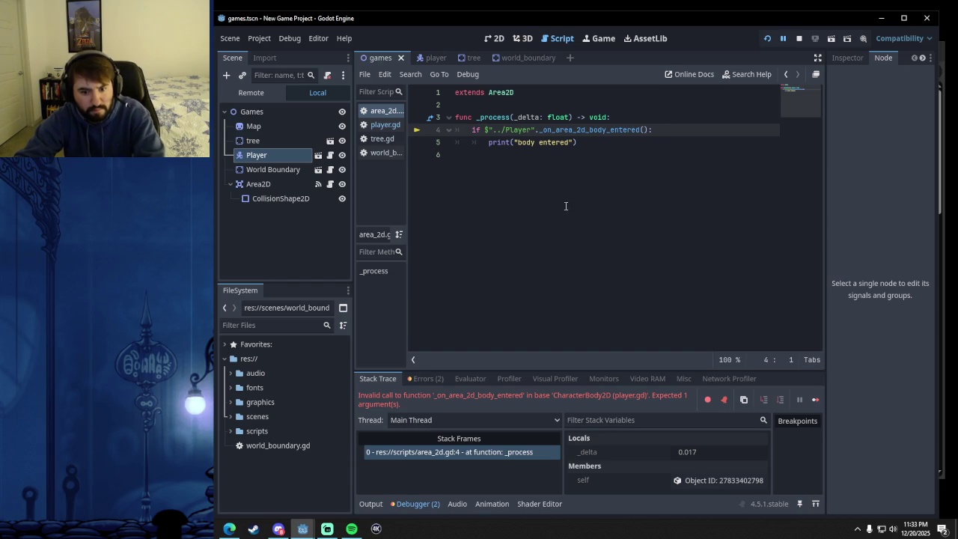
left_click(524, 144)
left_click(603, 143)
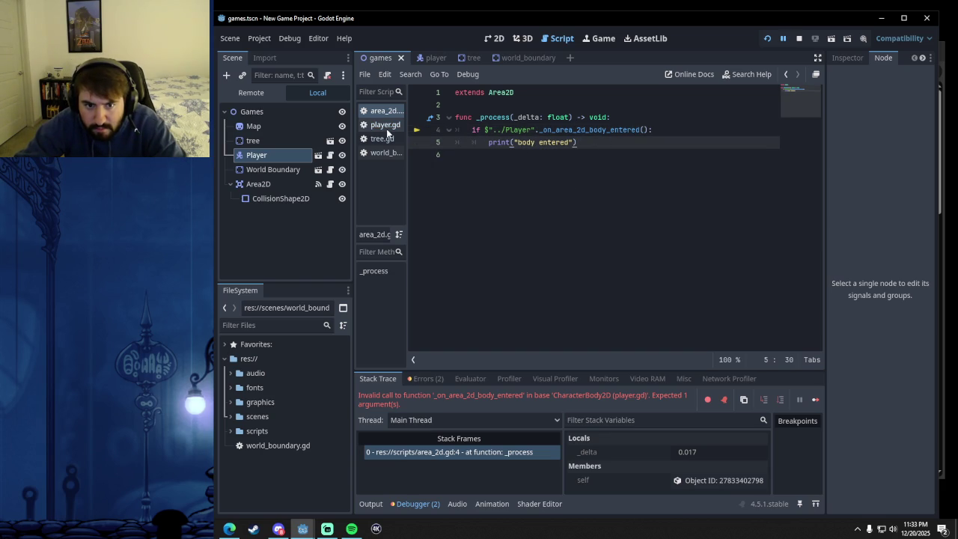
left_click(415, 131)
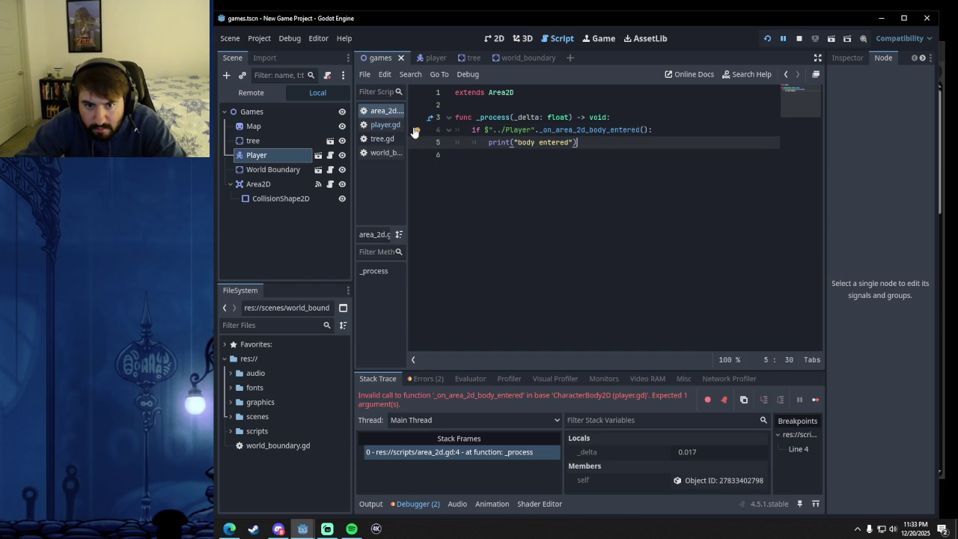
left_click(612, 154)
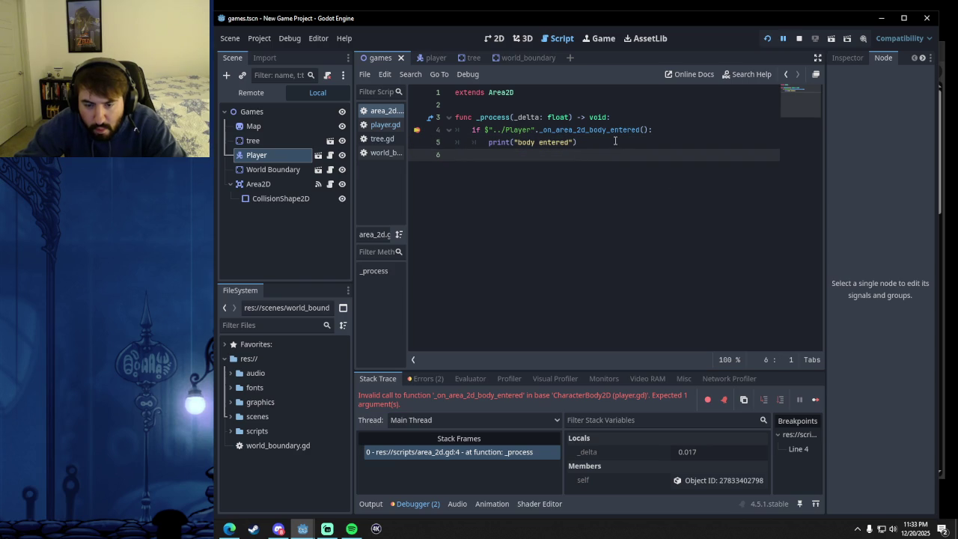
left_click(614, 142)
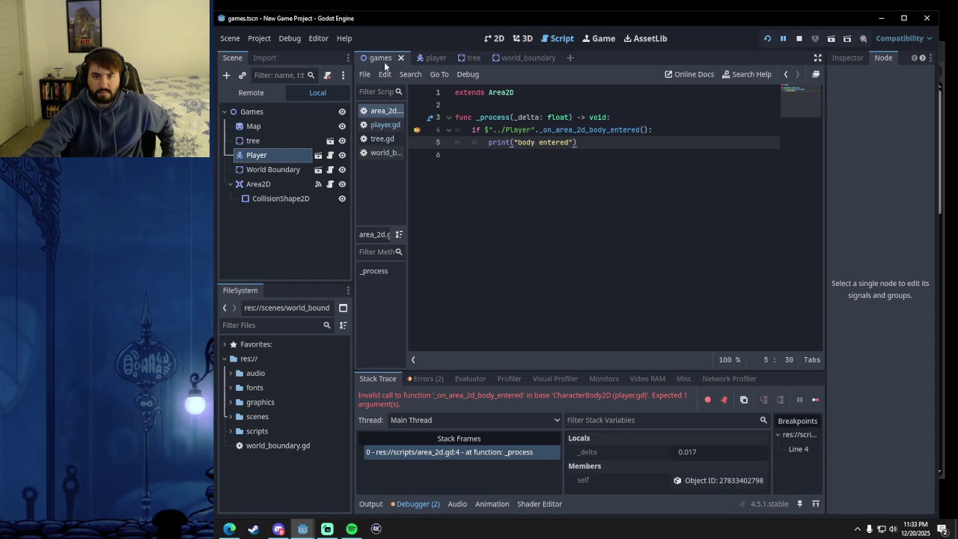
key("alt+Tab")
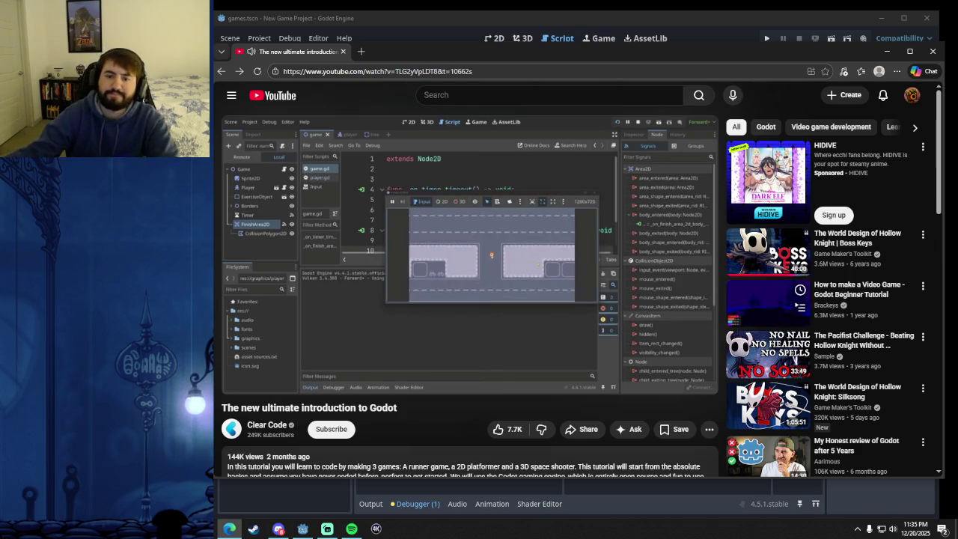
Pause the tutorial, then delete the _process function from area_2d.gd and save.
left_click(467, 255)
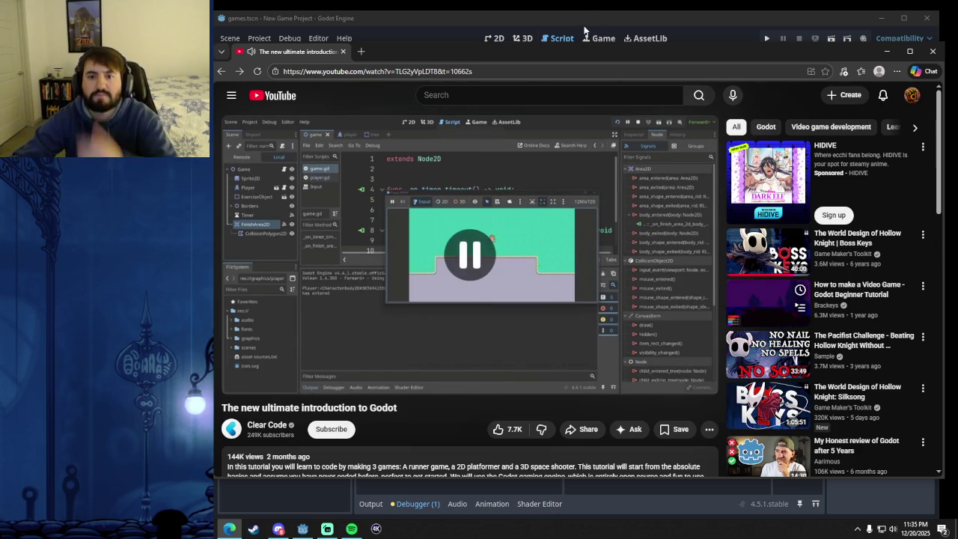
left_click(585, 18)
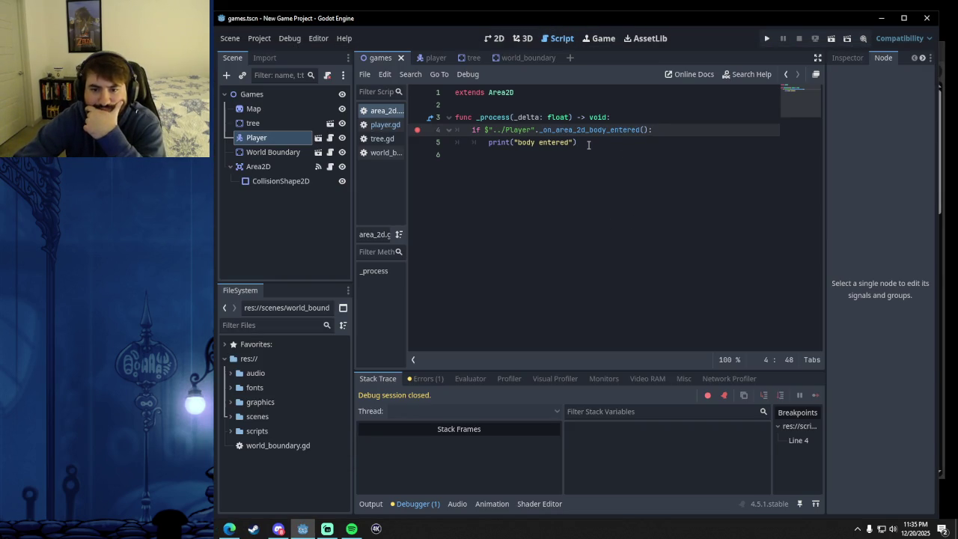
left_click_drag(588, 145, 441, 117)
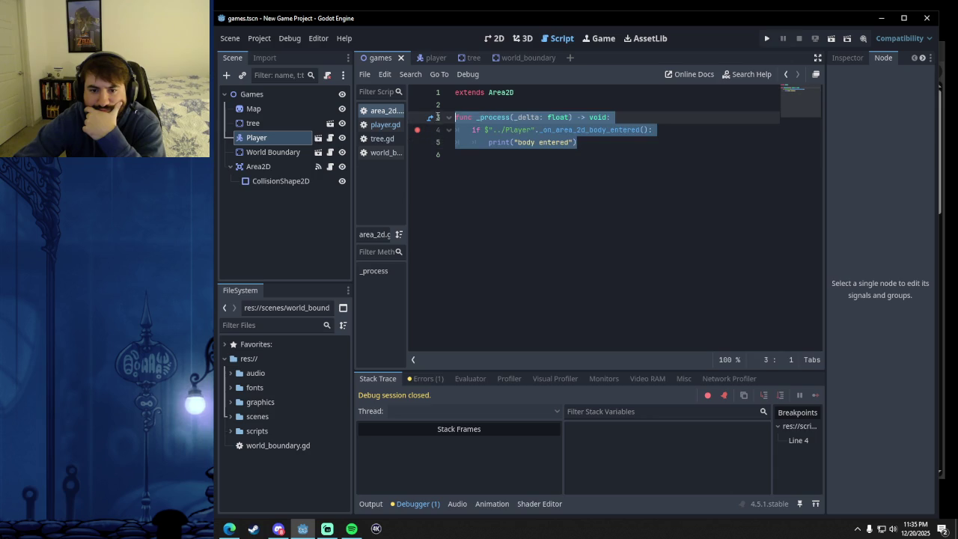
key("BackSpace")
key("BackSpace")
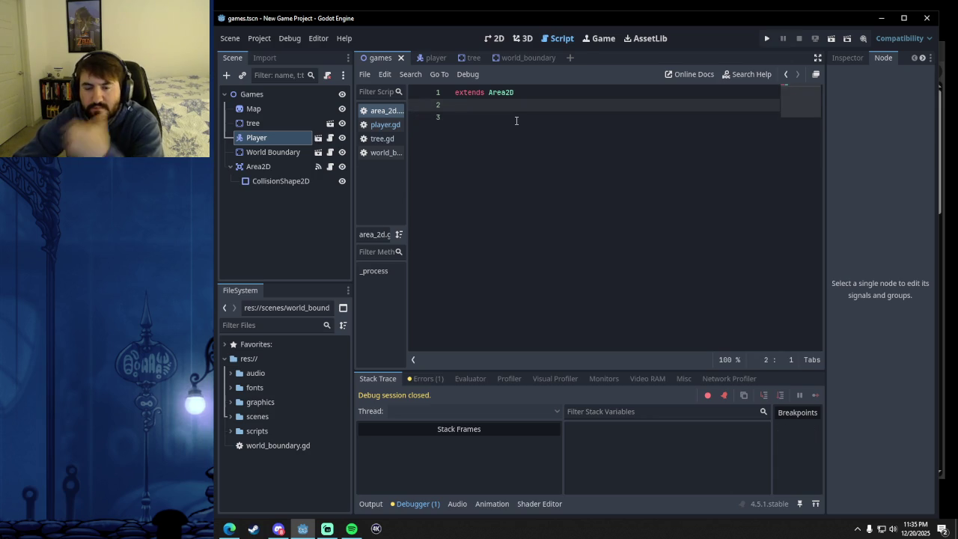
key("ctrl+s")
Replace pass in _on_area_2d_body_entered with print("body entered").
left_click(385, 125)
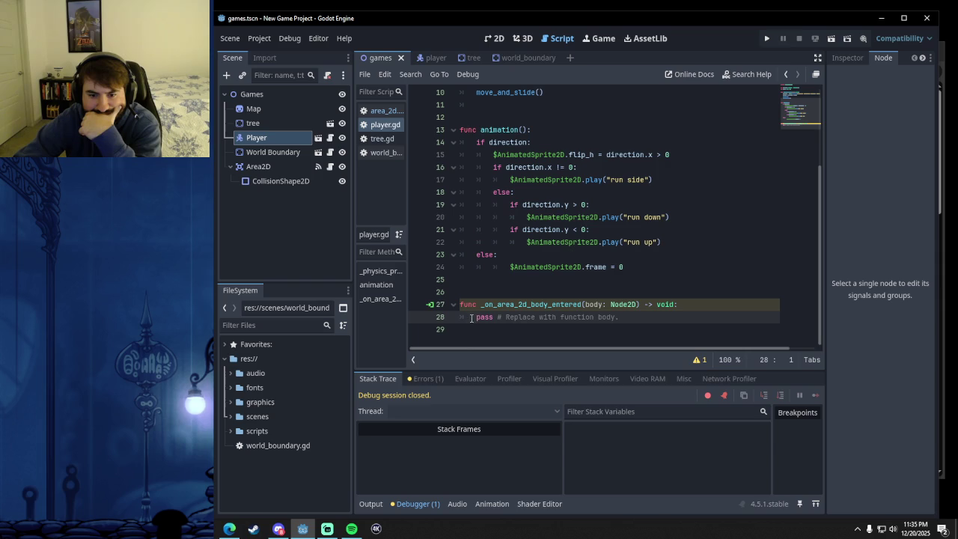
left_click_drag(628, 314, 479, 322)
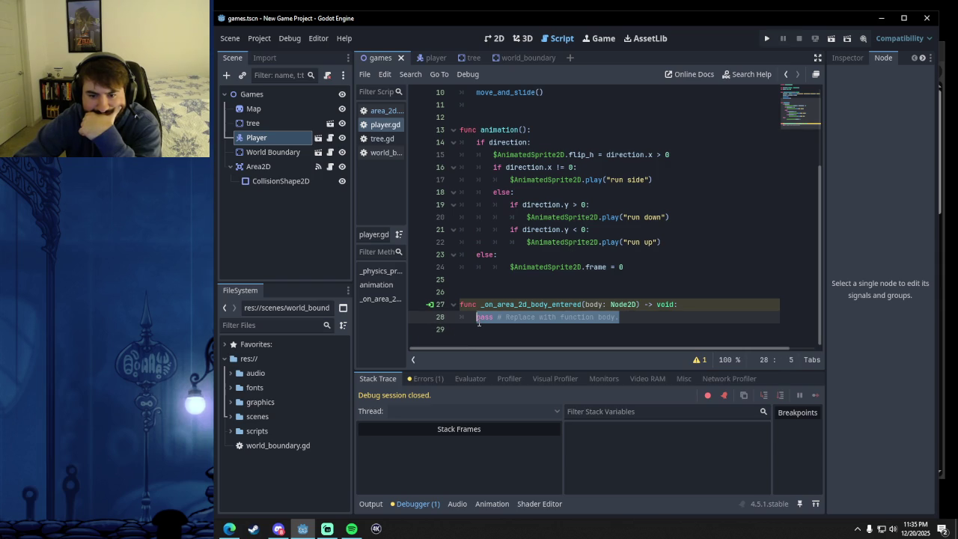
type("print(\"b")
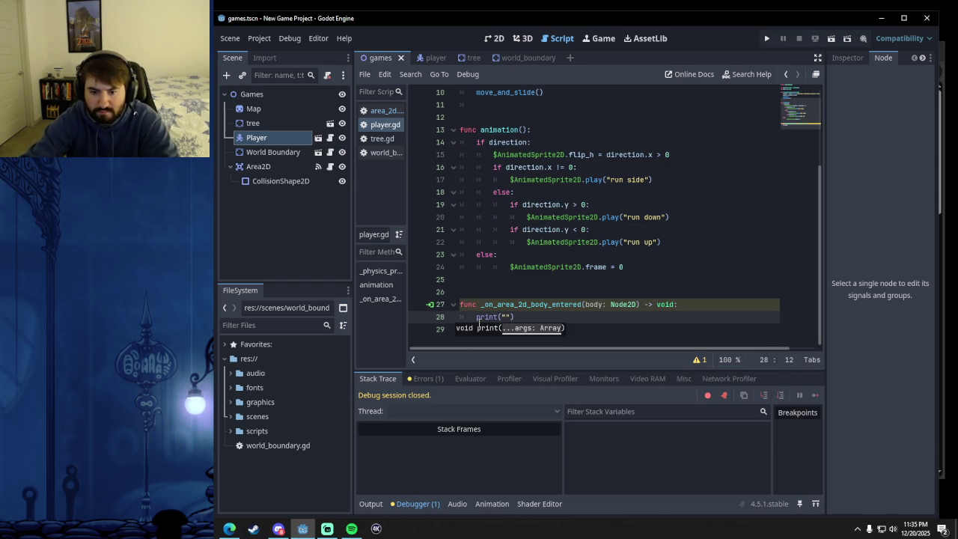
type("ody entered")
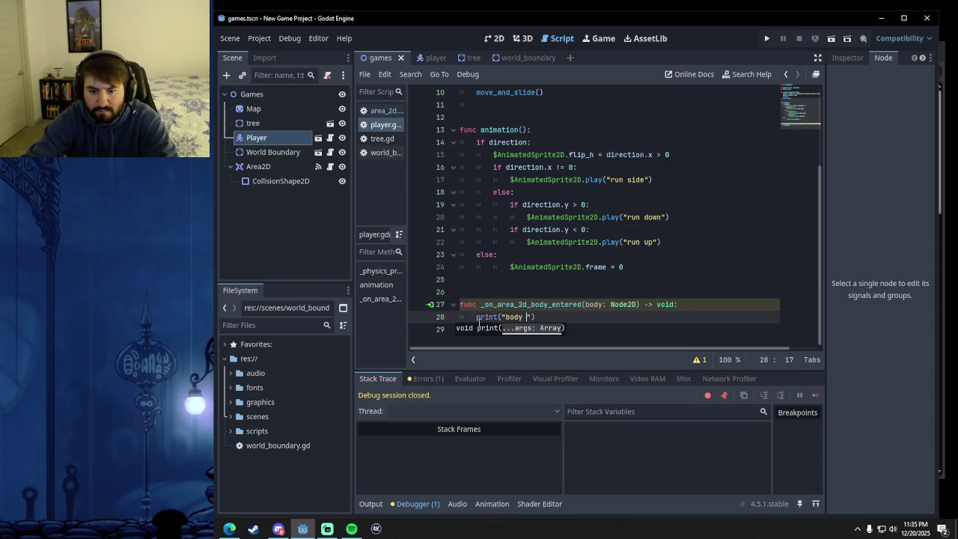
type("\")")
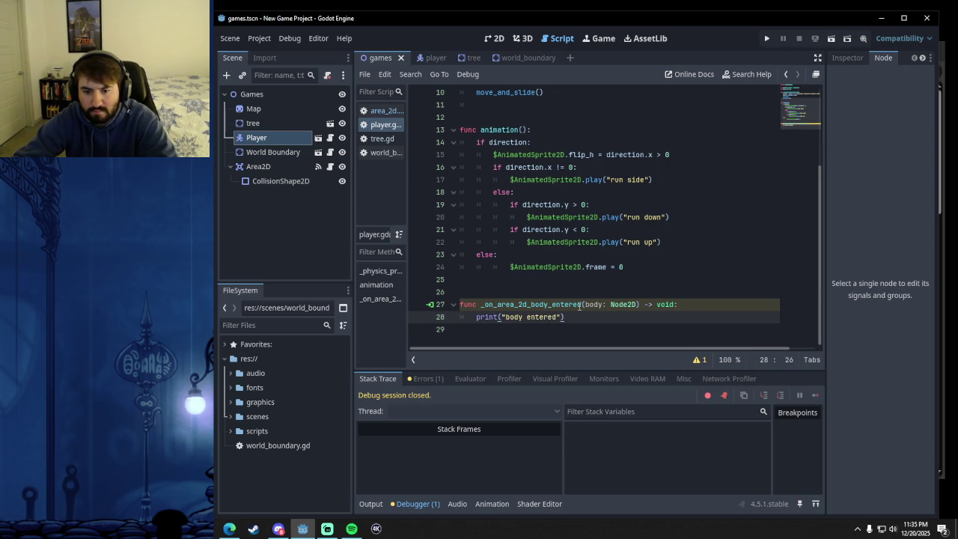
Rename the body parameter to _body to clear the unused-parameter warning.
left_click(623, 305)
left_click(696, 361)
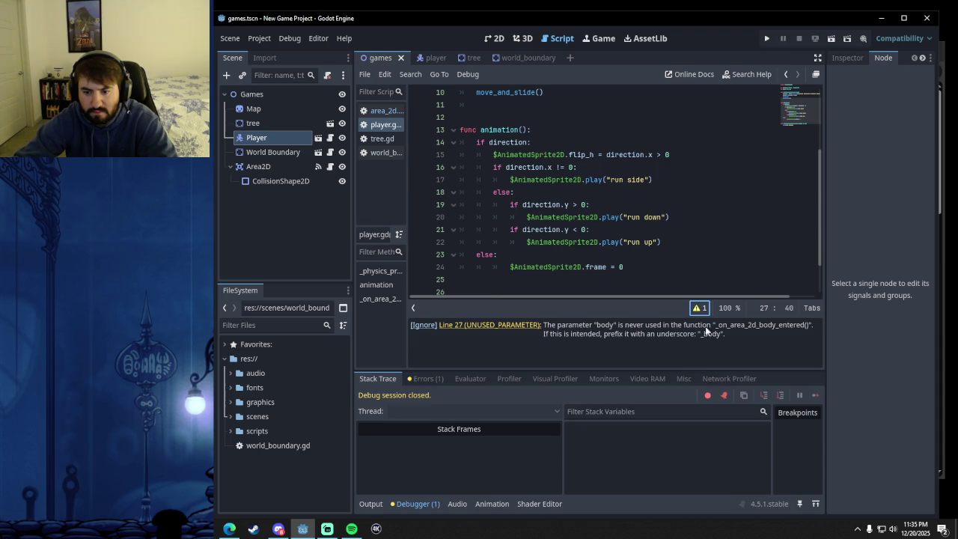
left_click(701, 307)
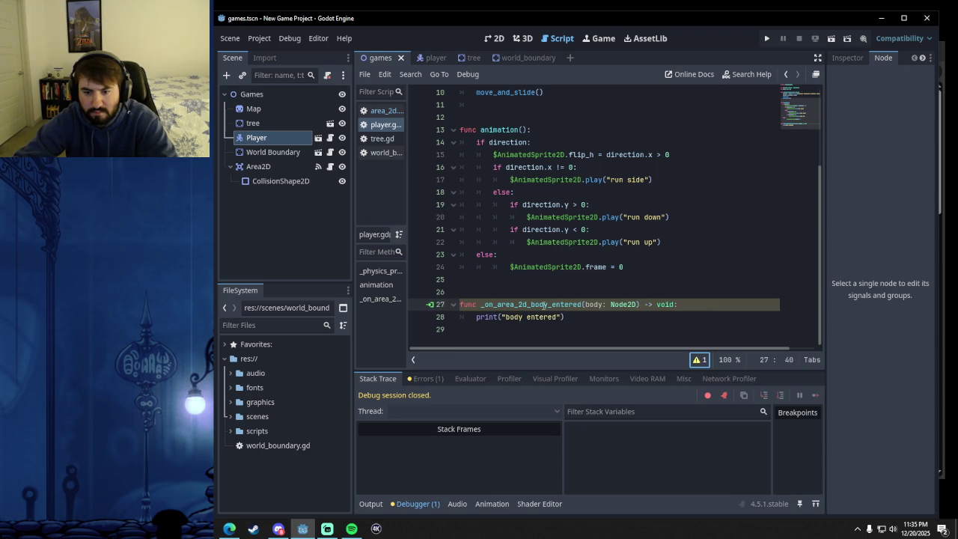
left_click(584, 305)
type("_")
left_click(620, 317)
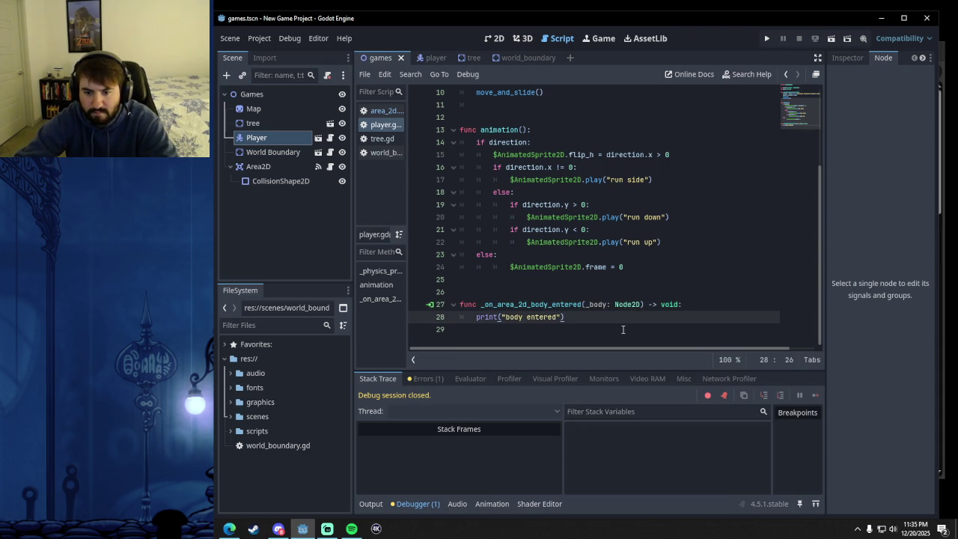
Save, run the game, and walk the player into the Area2D with the arrow keys, then close it.
key("ctrl+s")
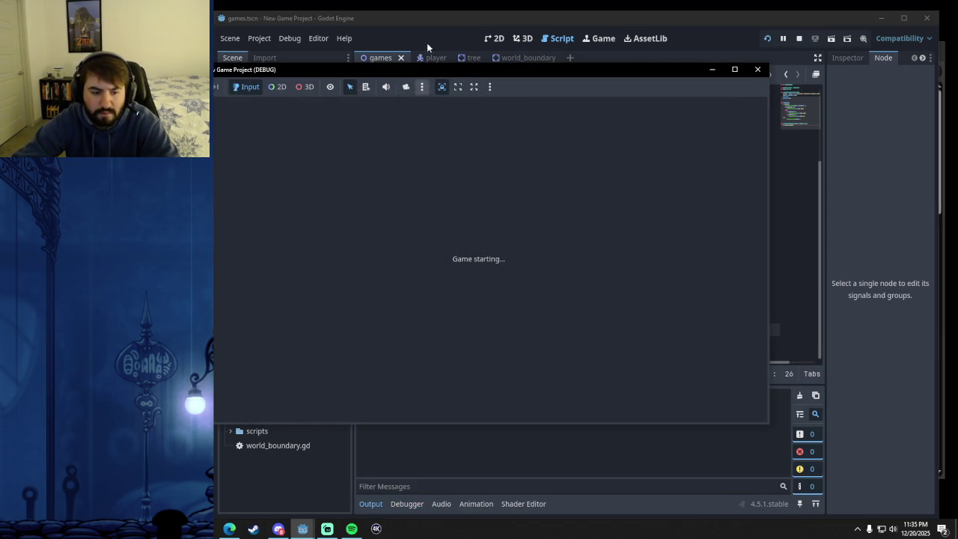
key("Right")
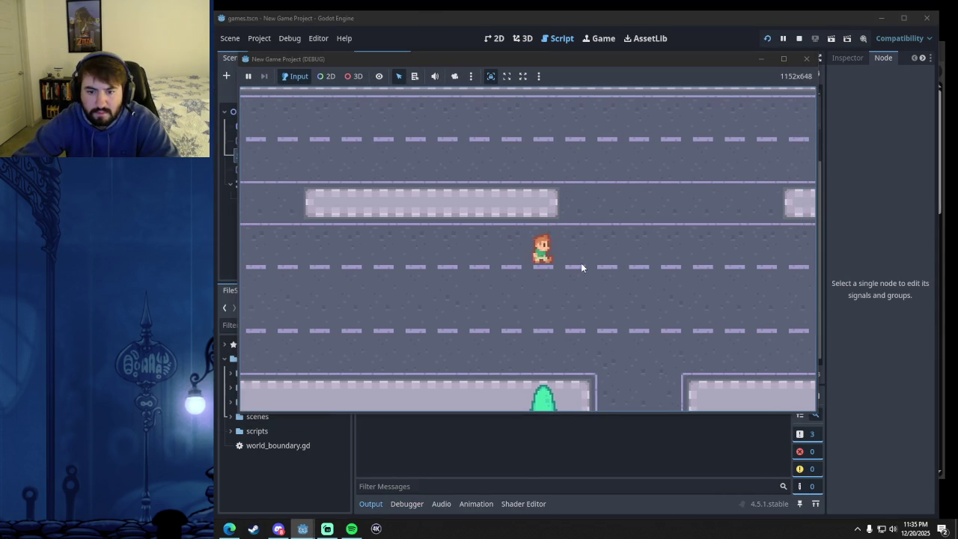
key("Left")
key("Up")
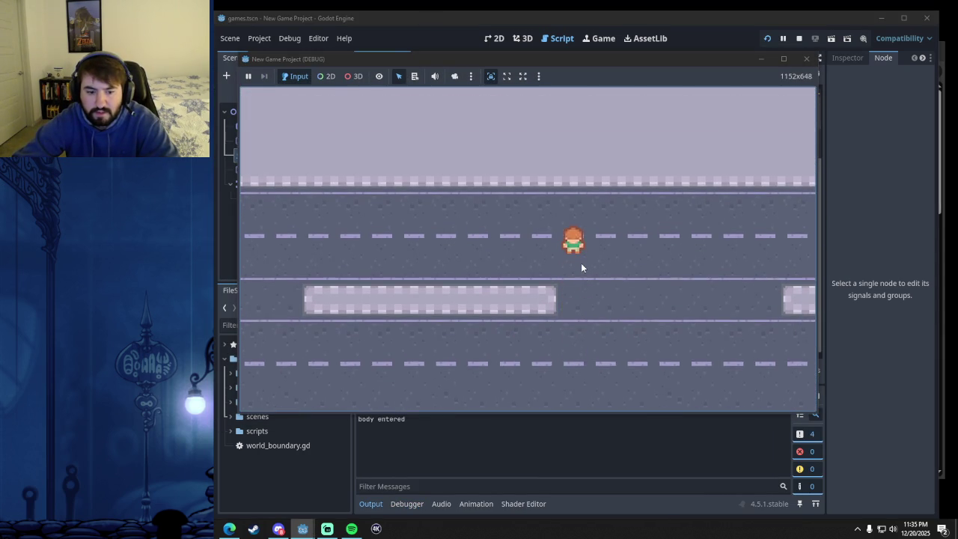
key("Down")
key("Up")
key("Down")
left_click(816, 62)
Remove the stray 'd' typed after line 28 and save.
type("dy entered\")")
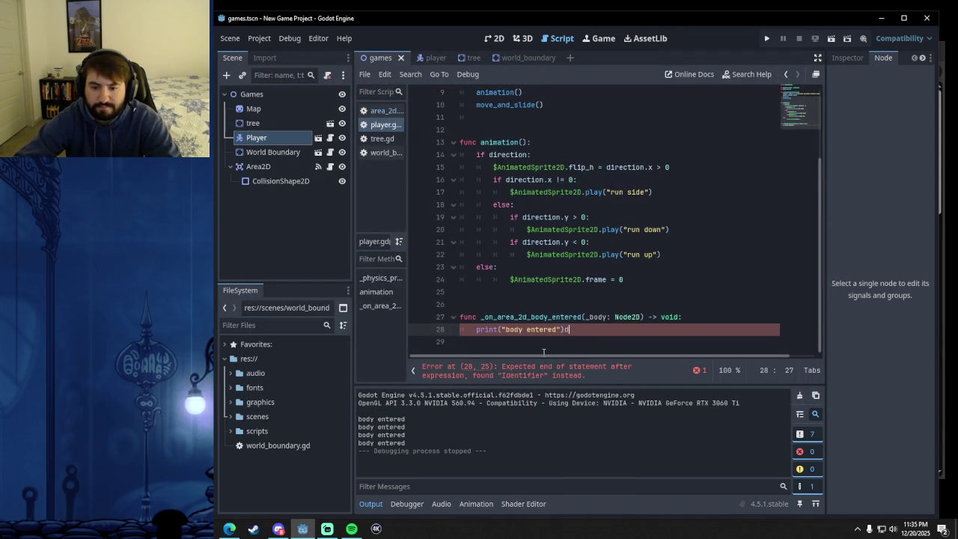
key("BackSpace")
key("ctrl+s")
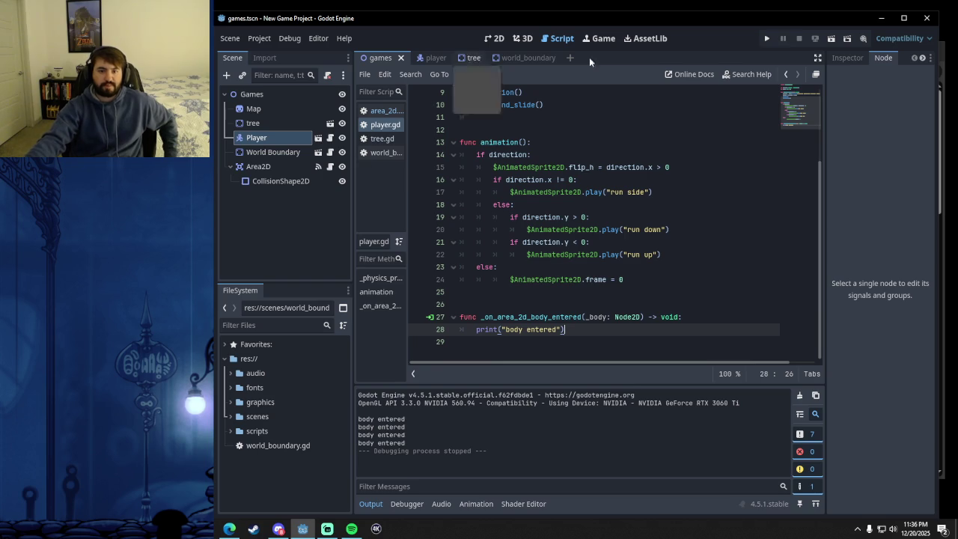
left_click(374, 110)
Switch back to player.gd, then bring up the YouTube tutorial in Edge and play it.
left_click(384, 124)
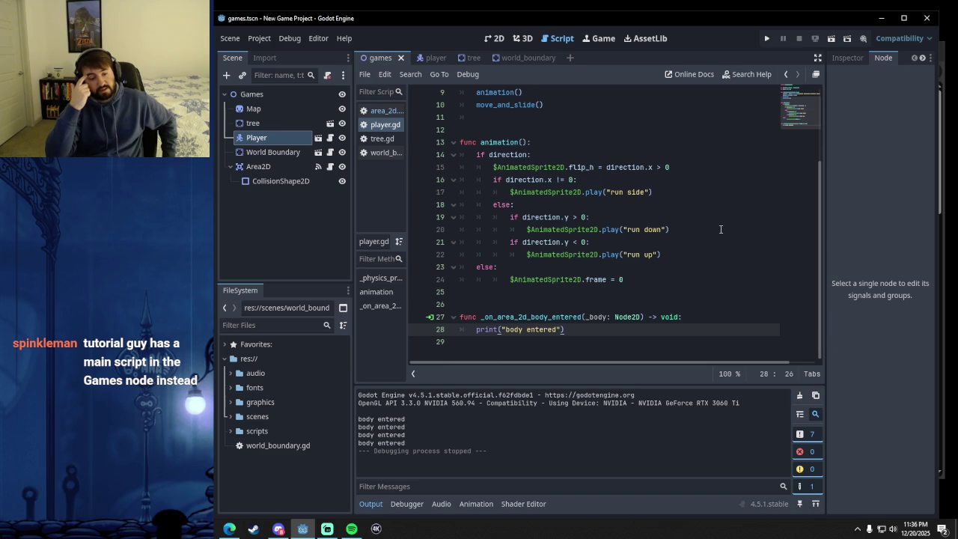
left_click(229, 529)
left_click(500, 279)
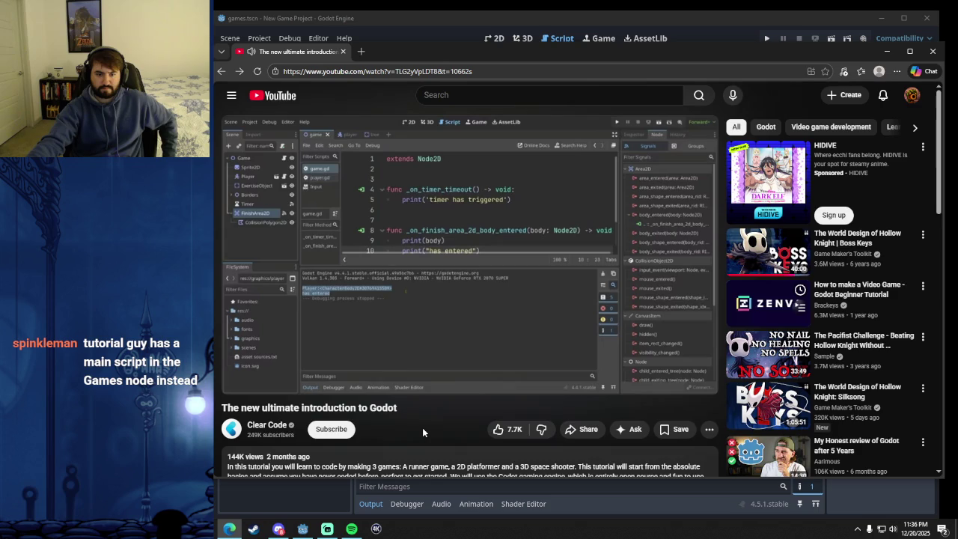
Pause the tutorial and rewind it with the arrow keys to the Area2D Exercise slide.
left_click(415, 267)
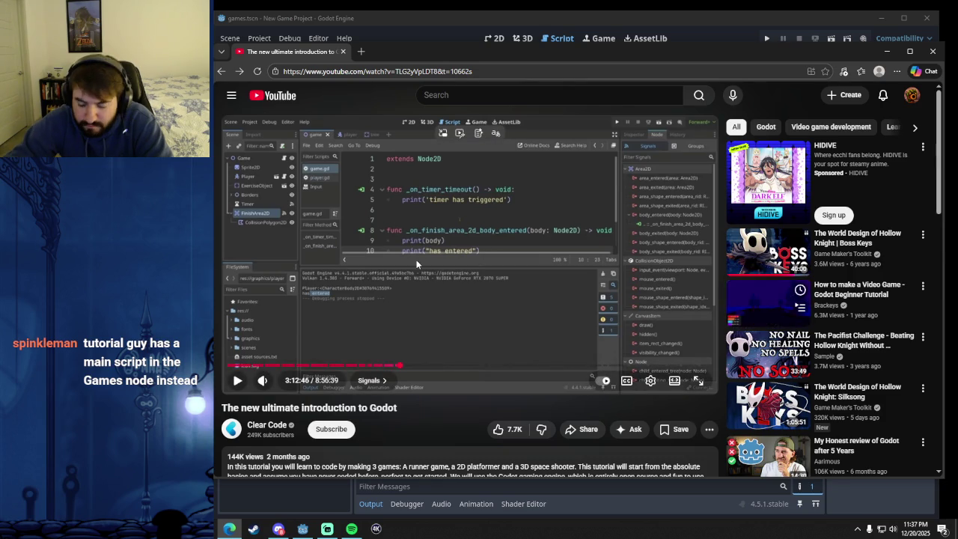
key("Left")
key("Left")
key("Left")
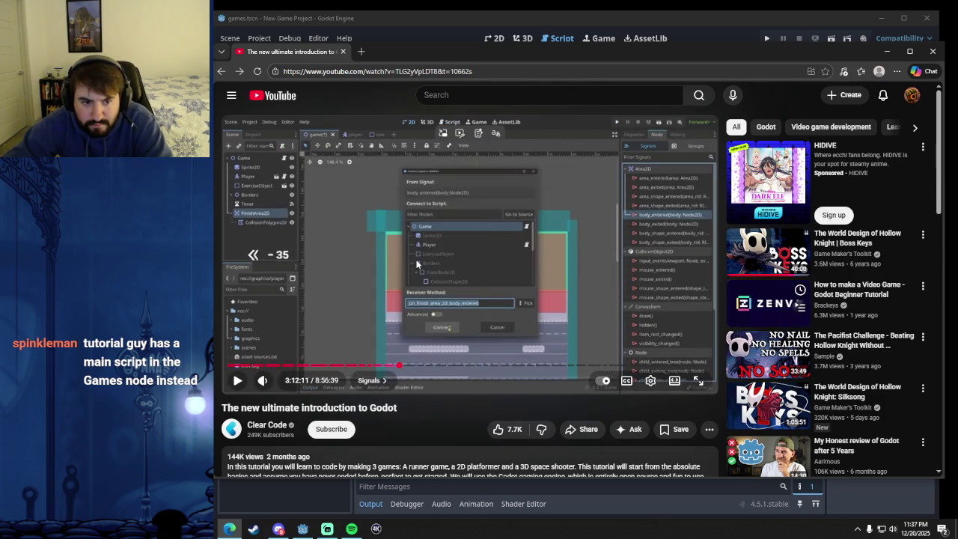
key("Left")
key("Left")
key("Left")
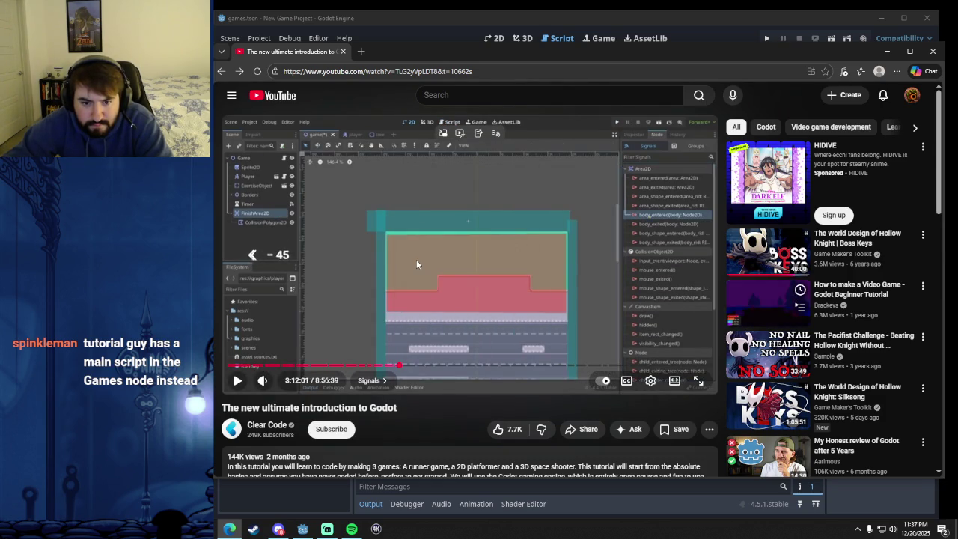
key("Left")
key("Left")
key("Left")
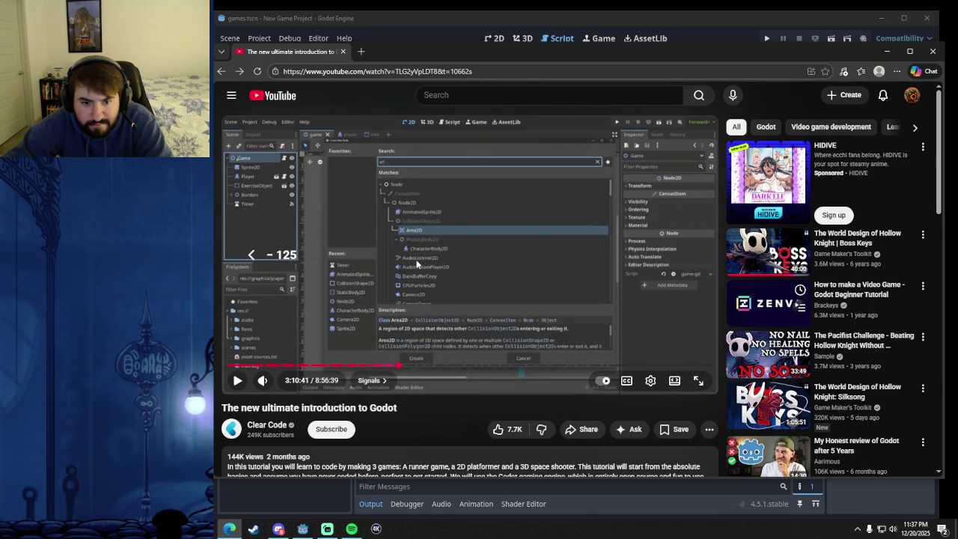
key("Left")
key("Right")
key("Left")
Resume the tutorial video and unmute its sound.
key("m")
key("k")
left_click(266, 382)
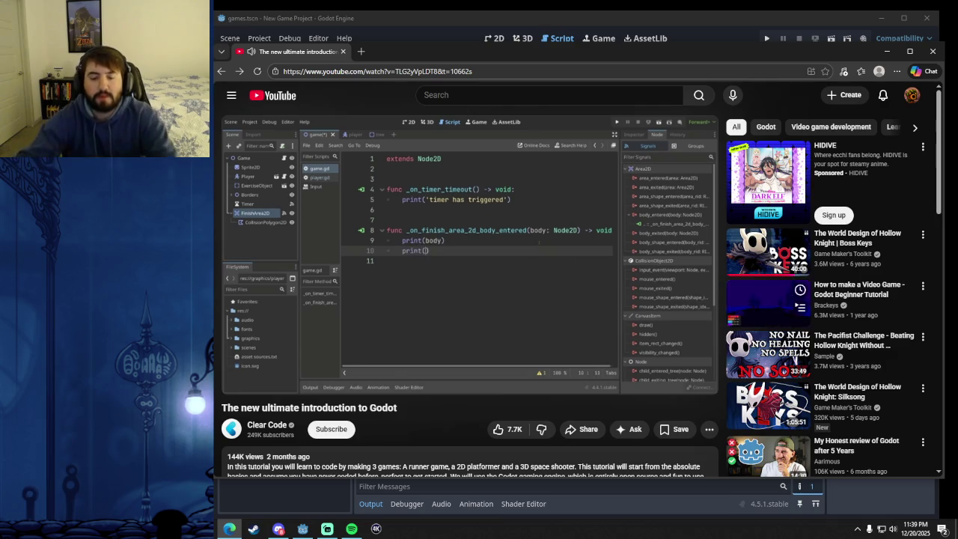
Watch to the print example of the signal function, then go back to the Godot editor.
left_click(501, 229)
left_click(502, 229)
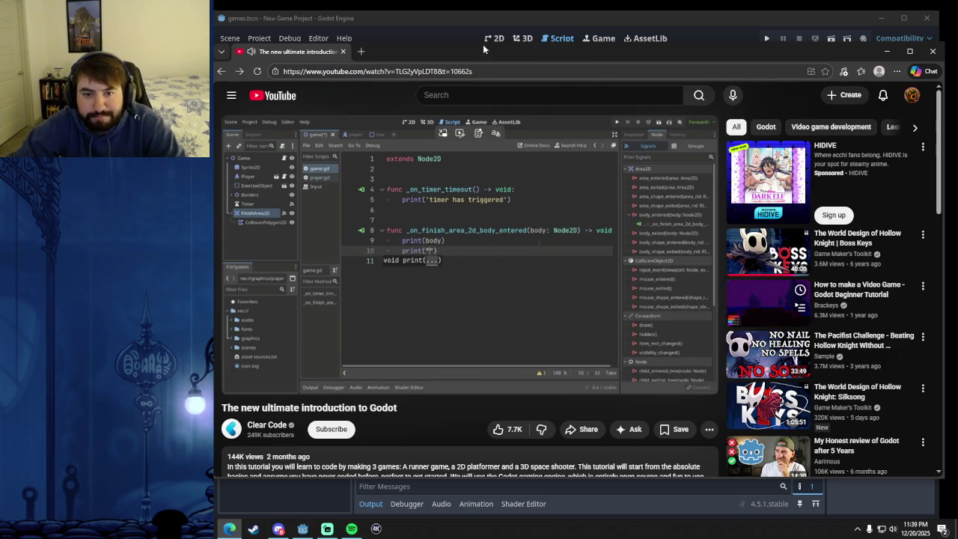
left_click(471, 21)
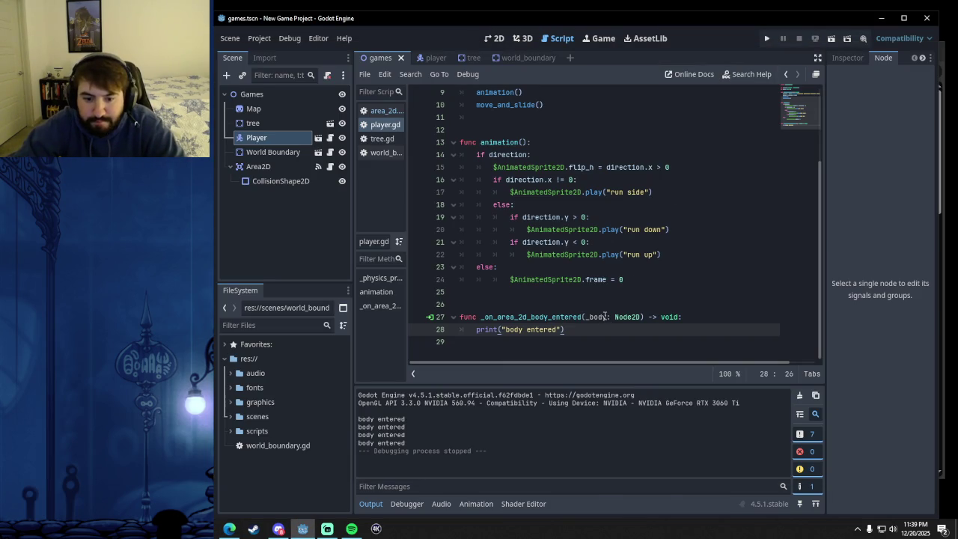
Run the project from the Games root and walk the player up into the Area2D.
left_click(258, 94)
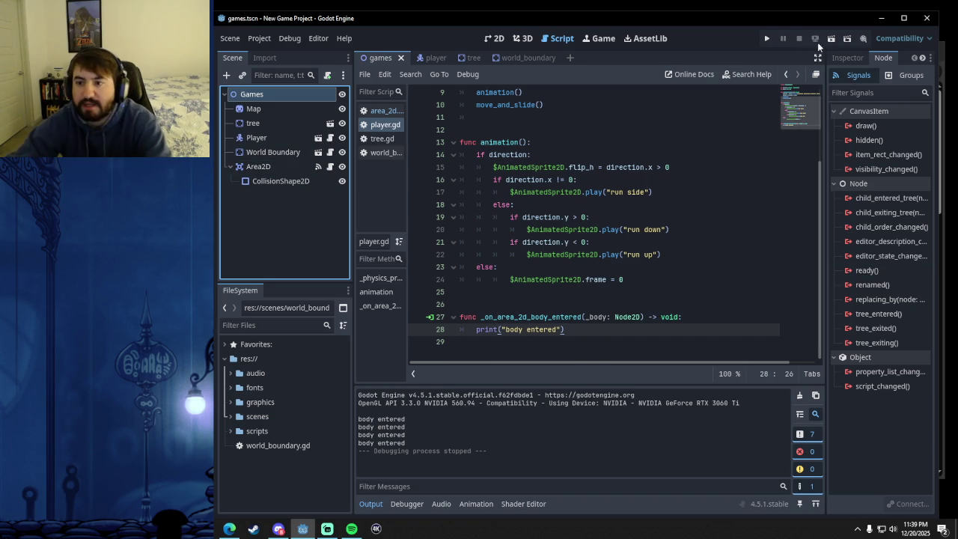
left_click(765, 39)
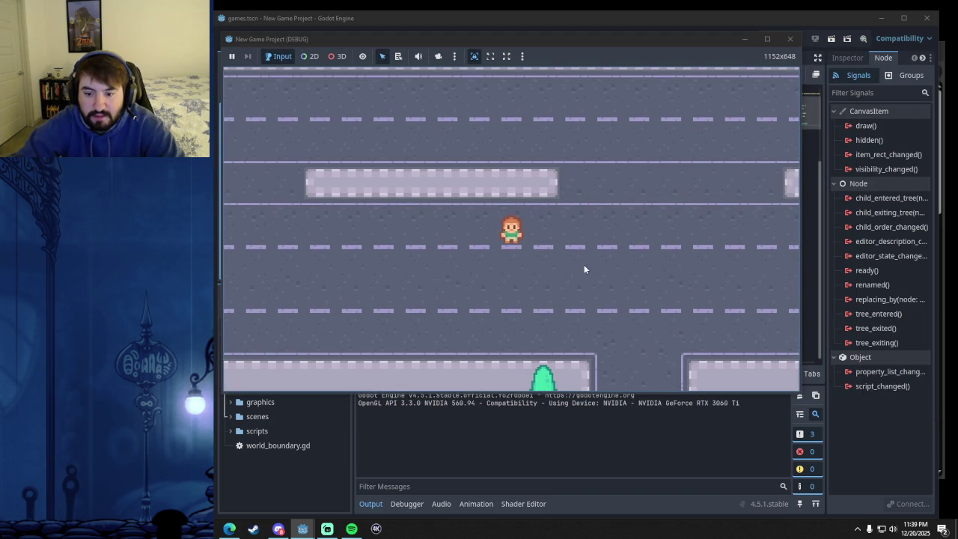
key("Down")
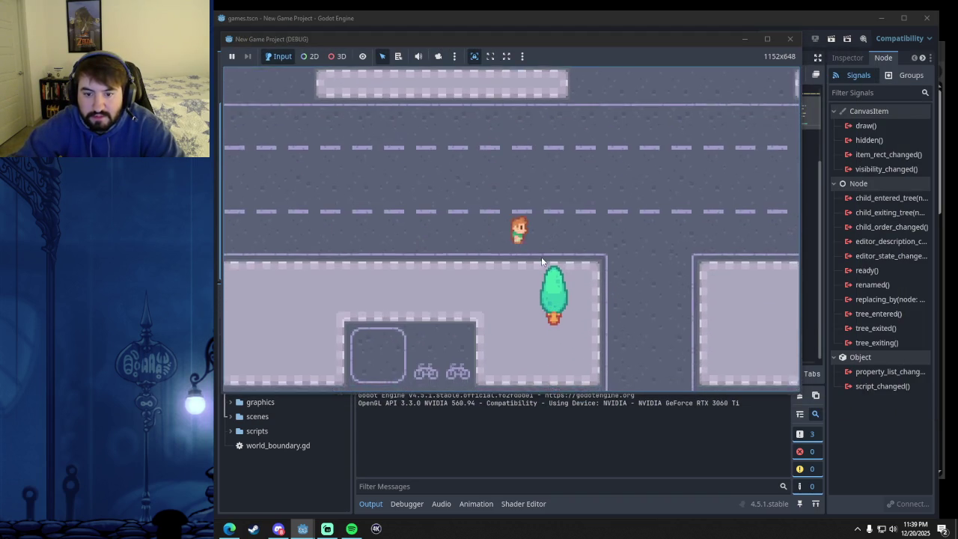
key("Right")
key("Up")
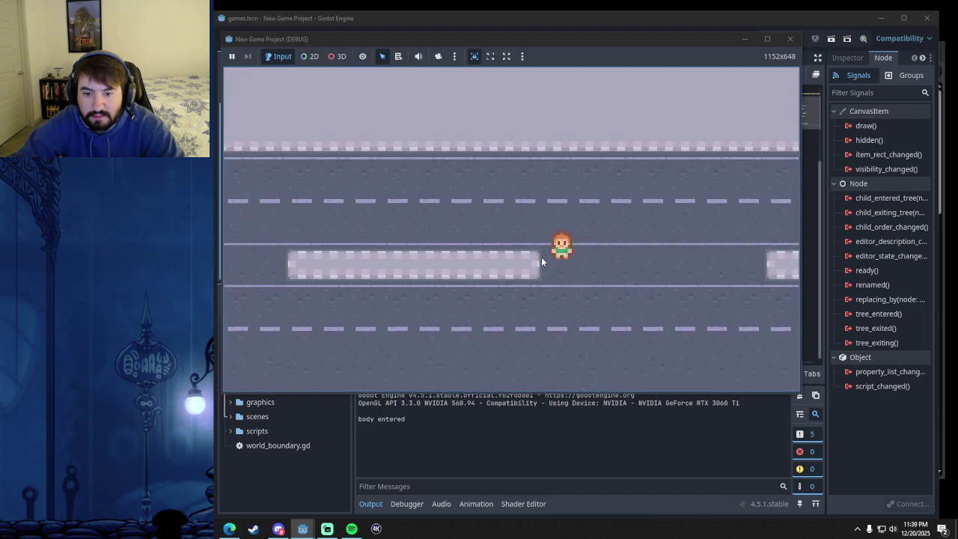
key("Up")
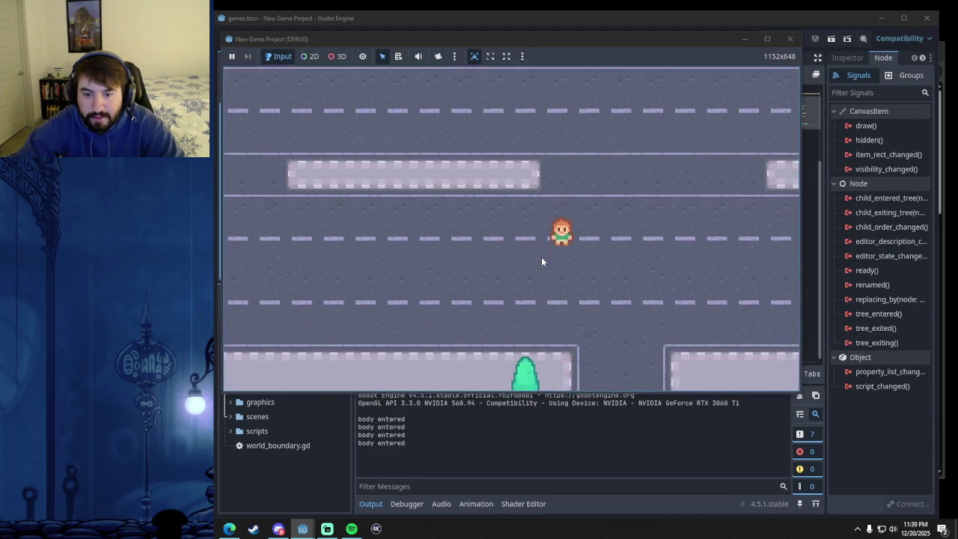
Walk the player in and out of the area repeatedly to print 'body entered', then close the game.
key("Down")
key("Left")
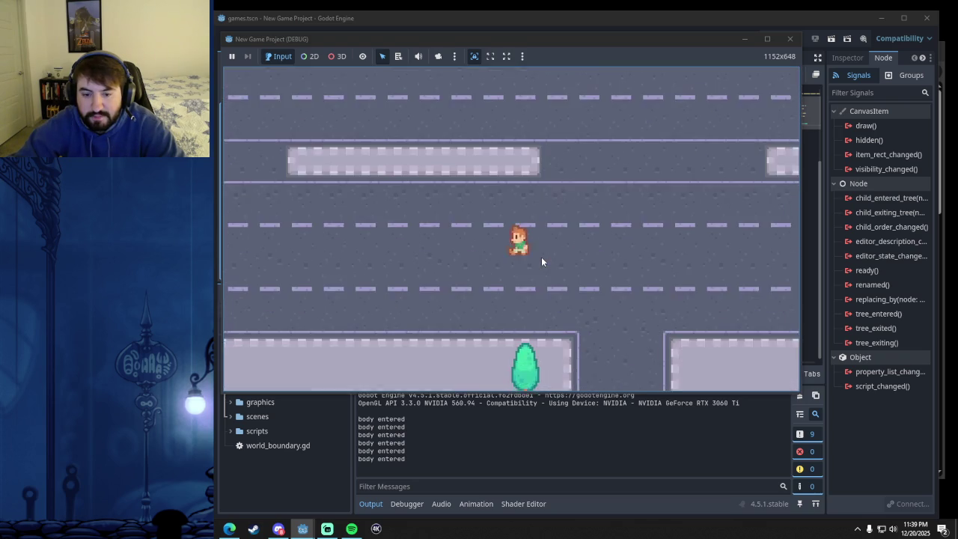
key("Right")
key("Up")
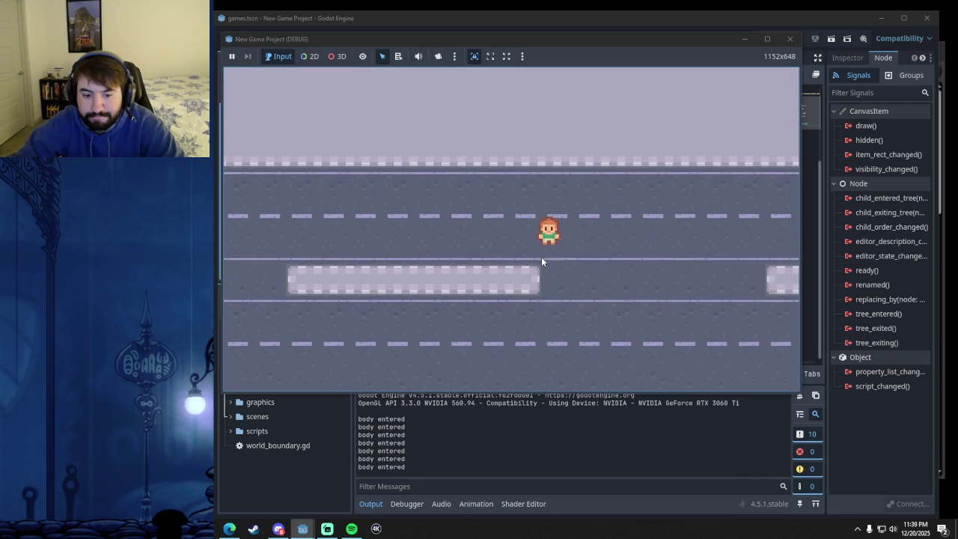
key("Down")
key("Left")
key("Right")
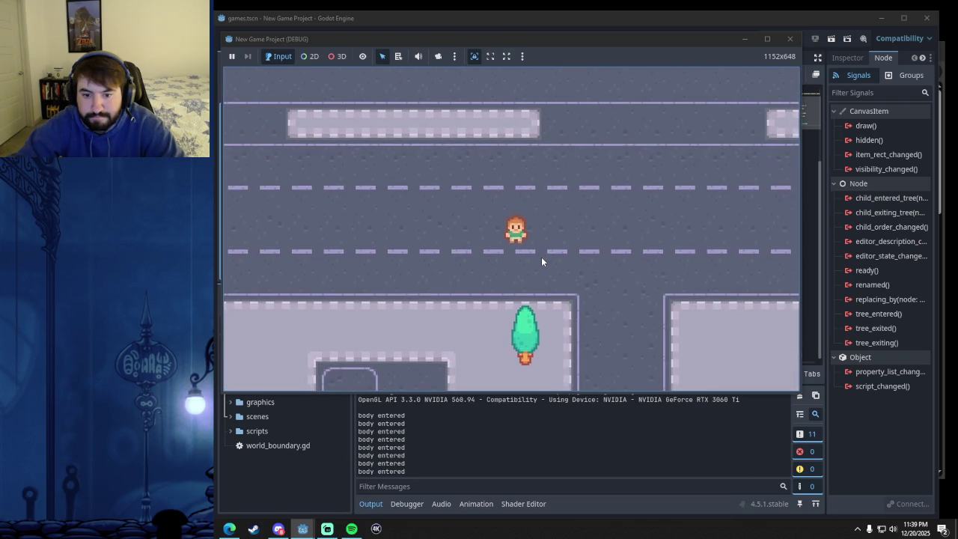
key("Up")
key("Left")
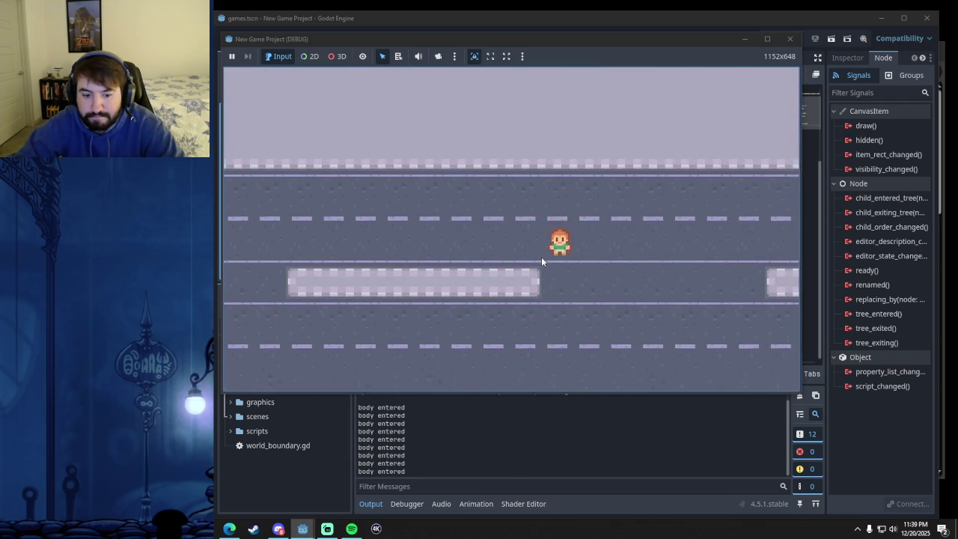
key("Down")
left_click(790, 38)
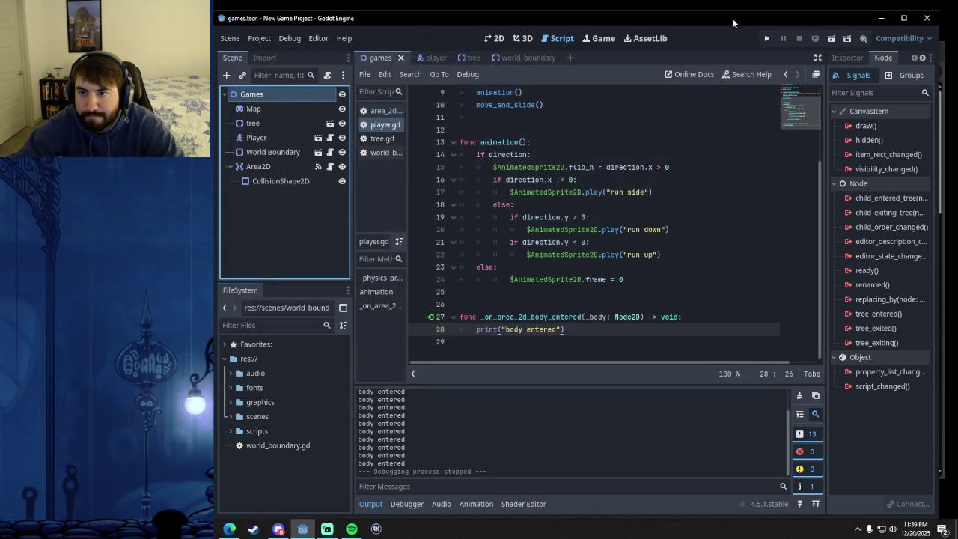
Check Area2D's body_entered signal links to player.gd, then put the cursor at the end of line 28.
left_click_drag(718, 18, 716, 22)
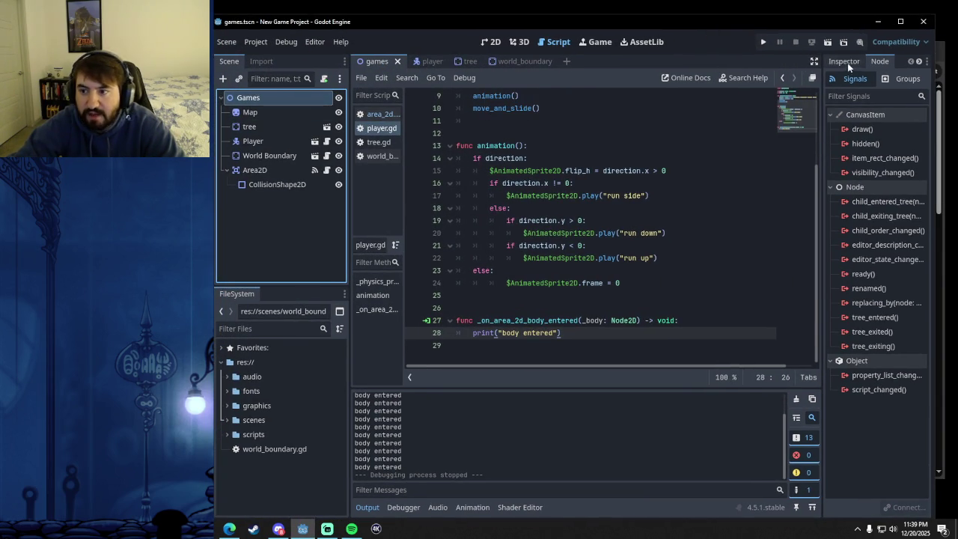
left_click(254, 170)
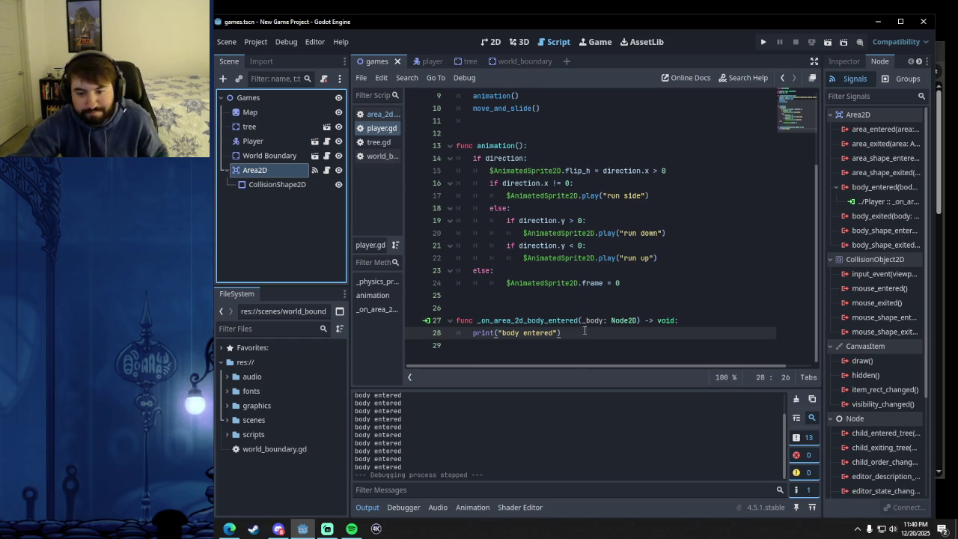
left_click(574, 336)
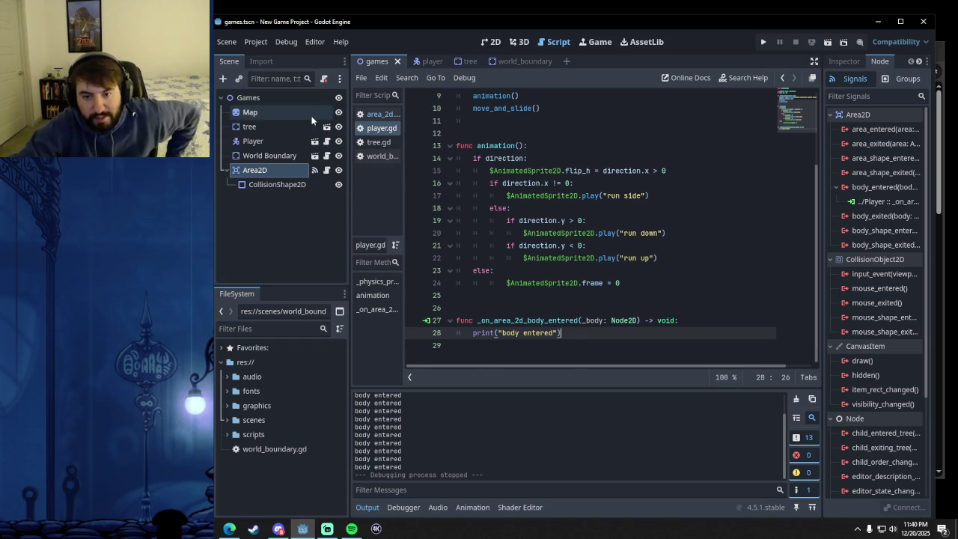